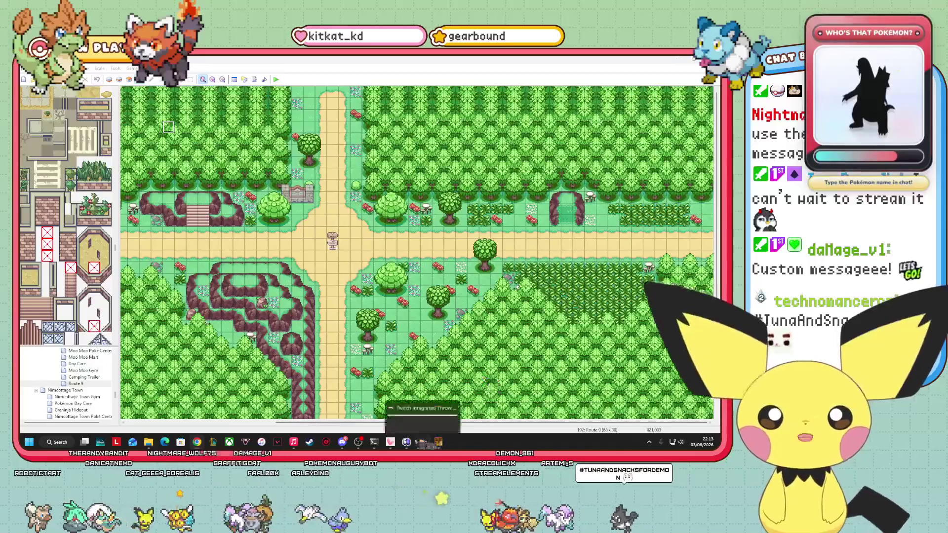
Leave the Route 9 forest map and bring the circled region map up in Paint.
mouse_move(148, 442)
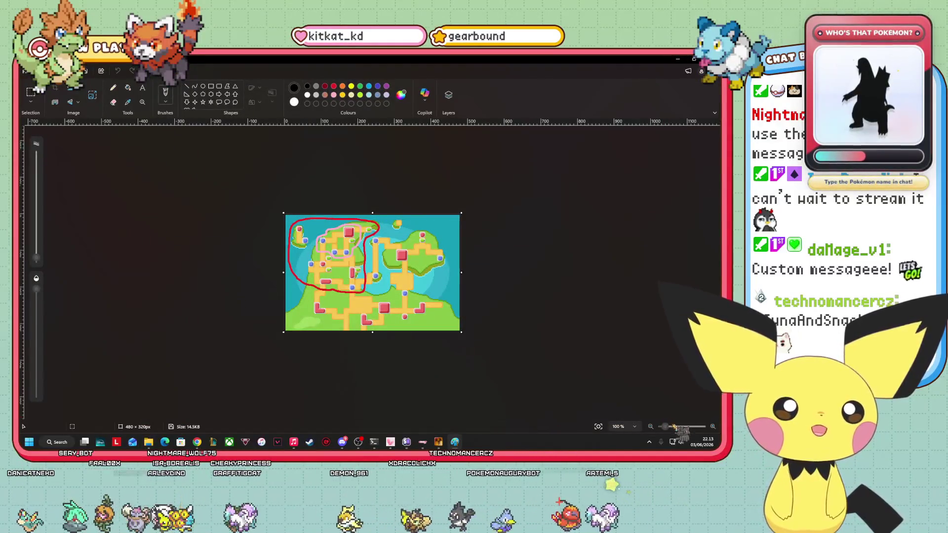
Zoom the region map to about 355% on the red- and pink-circled north-western towns.
drag(665, 426, 675, 426)
scroll(91, 276, up, 3)
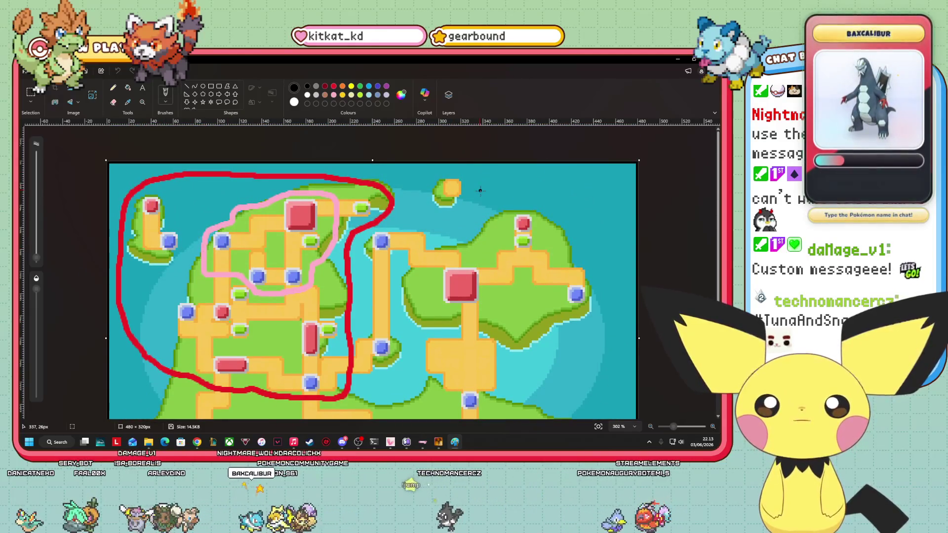
scroll(429, 233, down, 3)
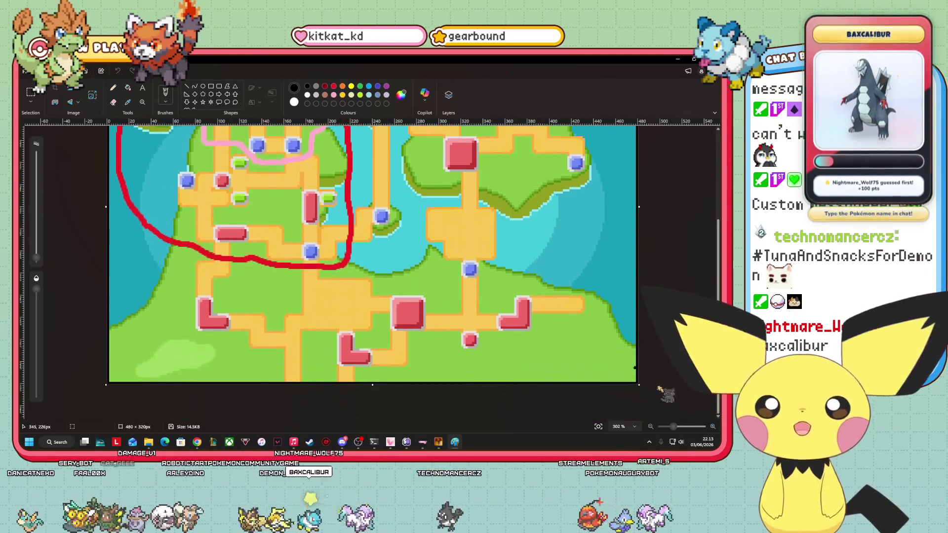
scroll(466, 366, down, 4)
scroll(465, 366, up, 3)
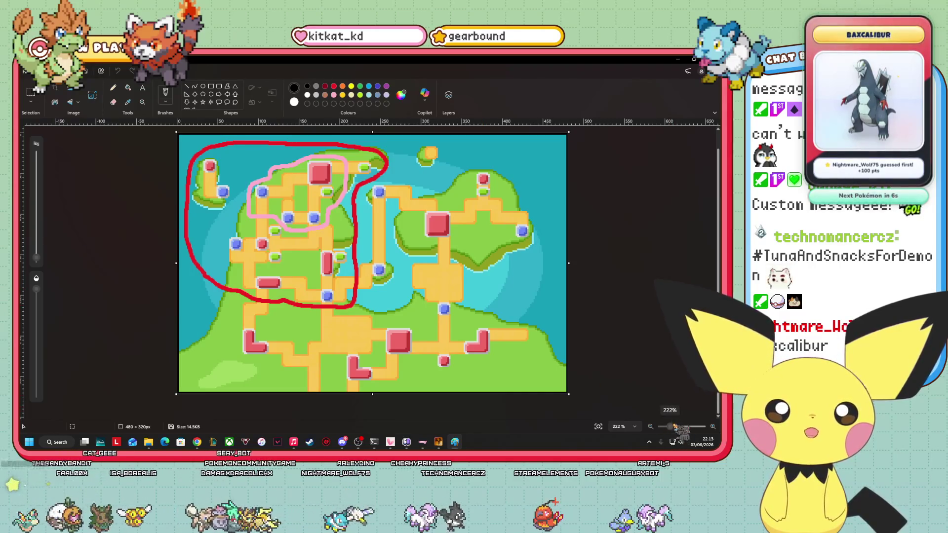
scroll(439, 370, up, 2)
scroll(439, 370, up, 1)
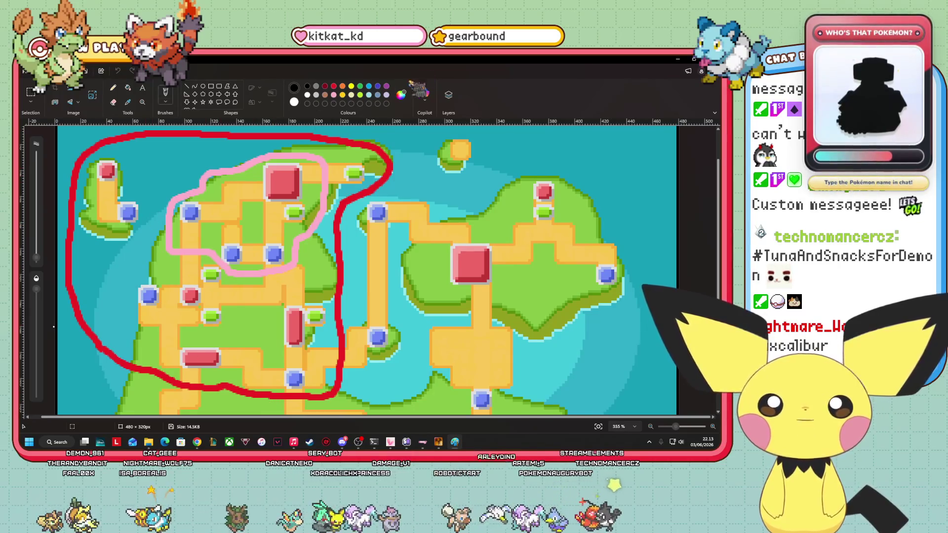
Set the drawing colour to Purple and choose a freehand brush.
click(386, 87)
click(165, 101)
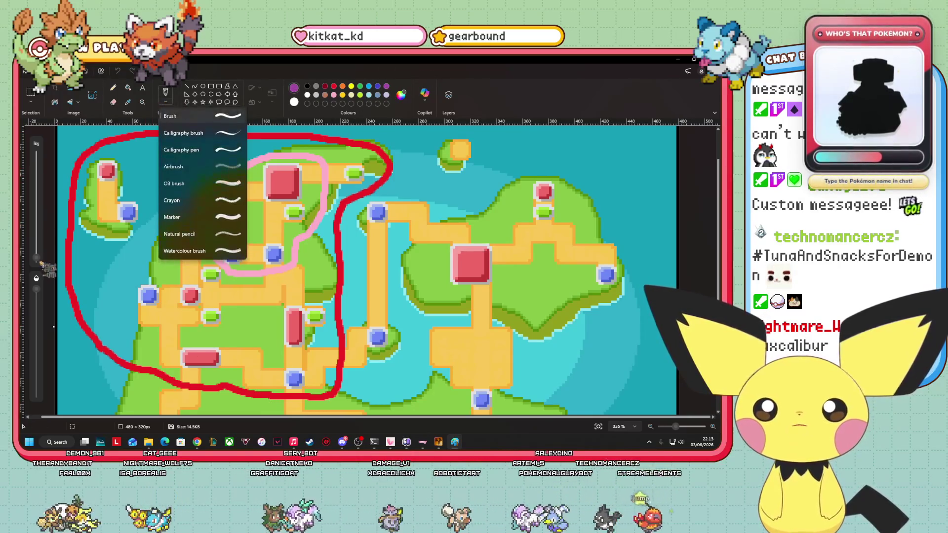
click(197, 116)
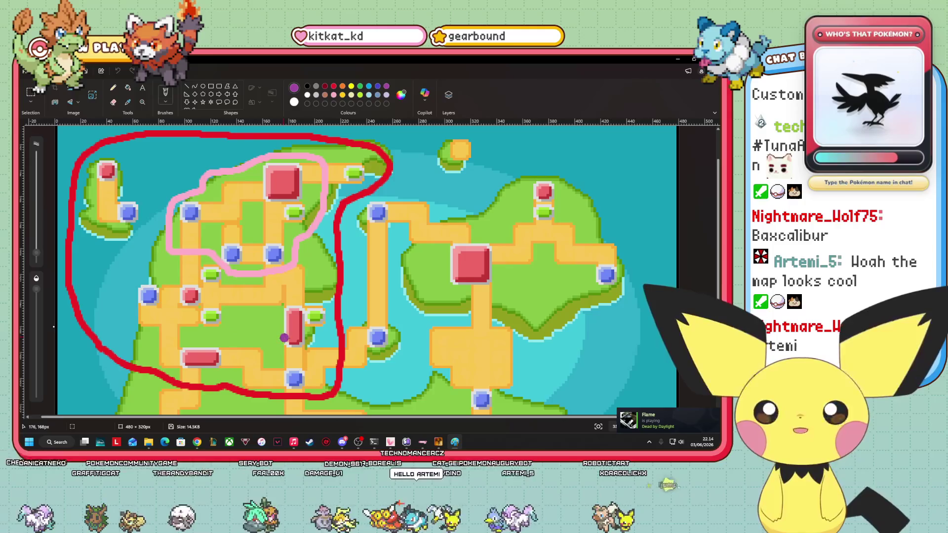
Draw a purple outline around the pink-circled northern area.
scroll(459, 375, down, 5)
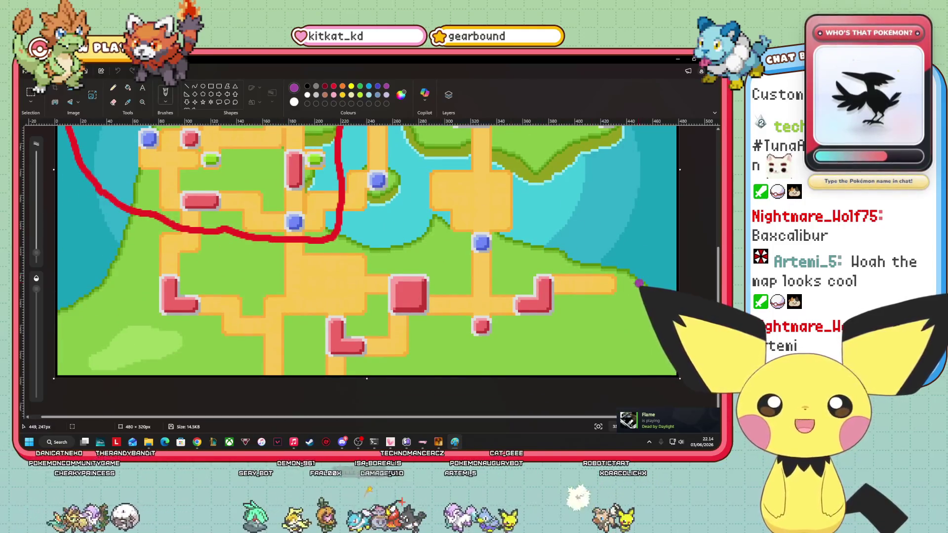
scroll(639, 411, up, 4)
scroll(65, 251, up, 3)
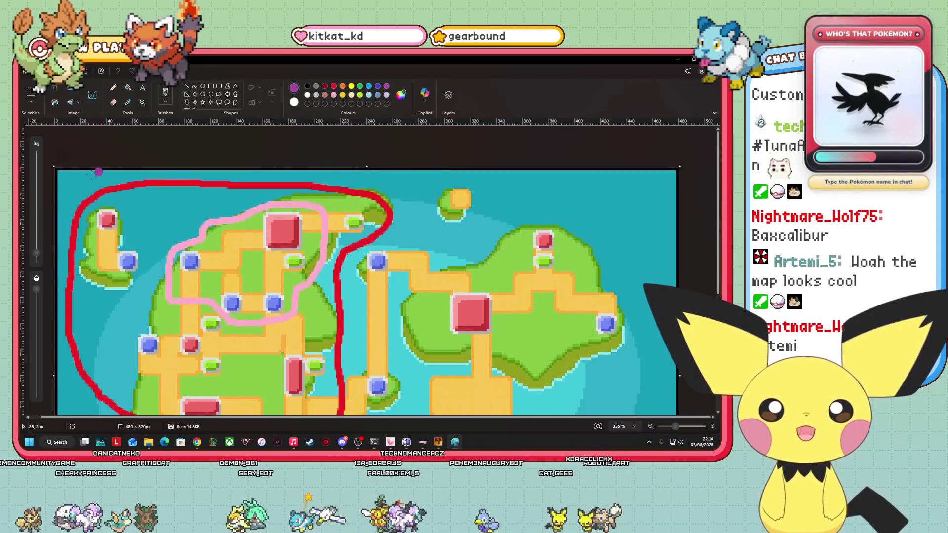
scroll(65, 251, down, 2)
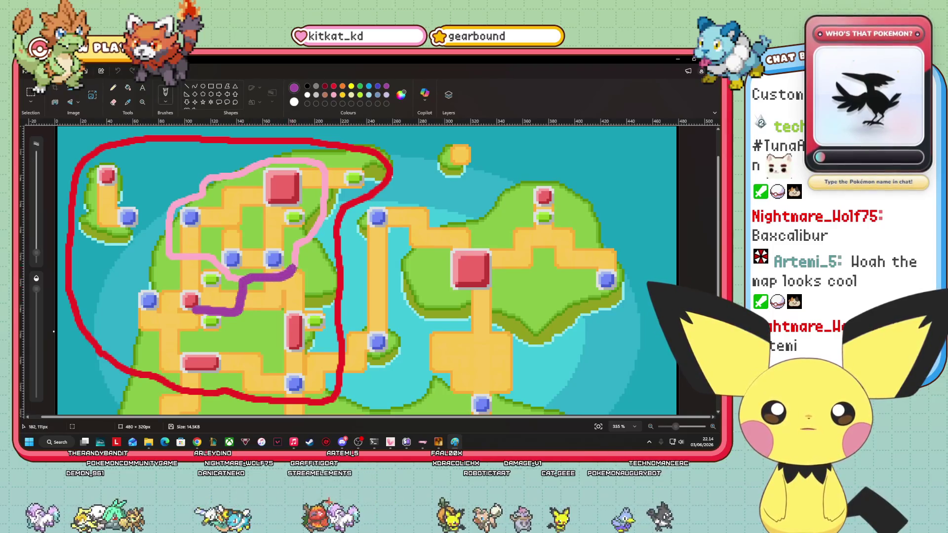
drag(303, 243, 324, 204)
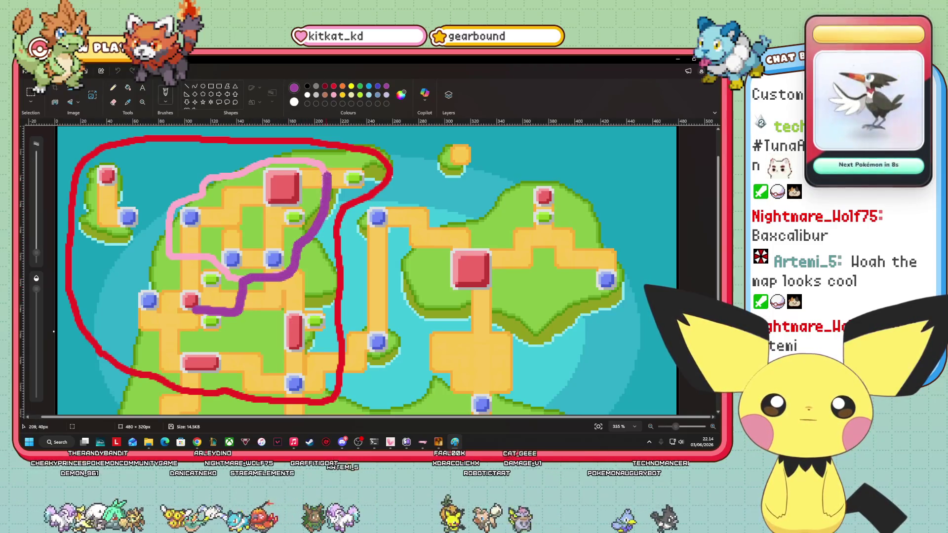
mouse_move(241, 174)
mouse_down()
mouse_move(170, 251)
mouse_move(191, 320)
mouse_up()
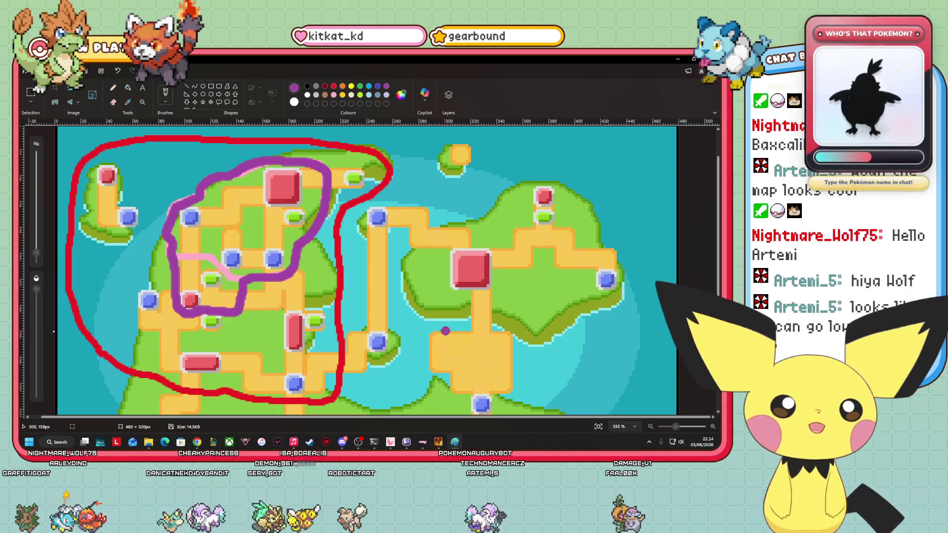
scroll(445, 330, down, 2)
scroll(445, 331, down, 2)
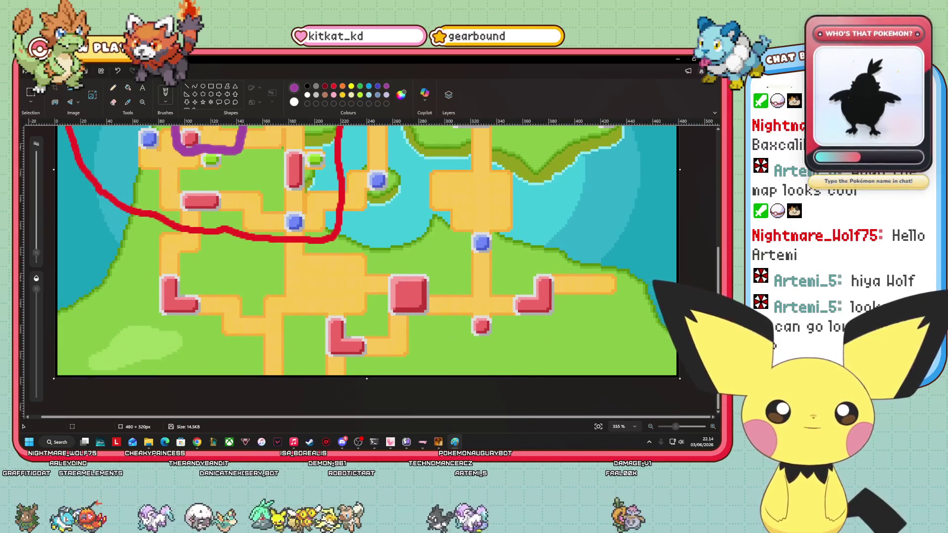
Review the purple line on the map, then undo that stroke.
scroll(229, 389, up, 1)
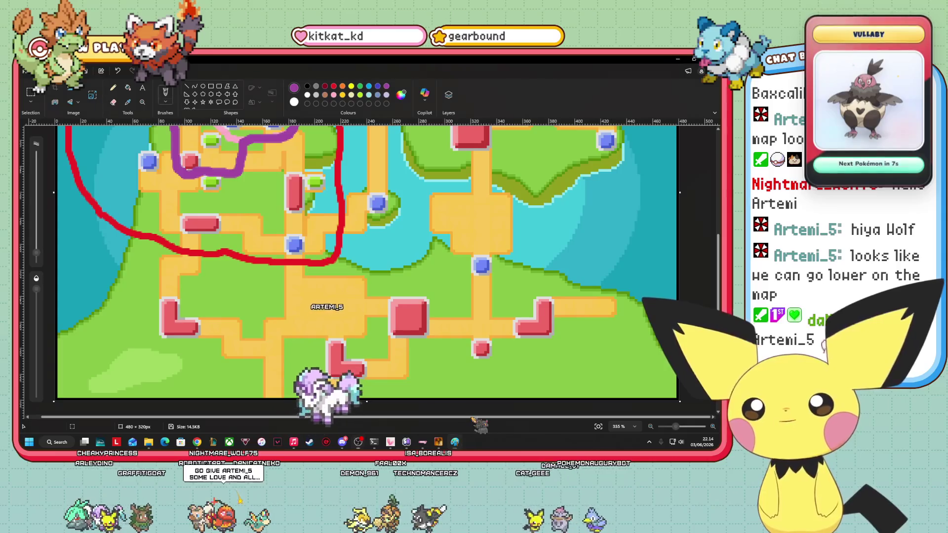
scroll(626, 382, up, 1)
scroll(626, 382, up, 3)
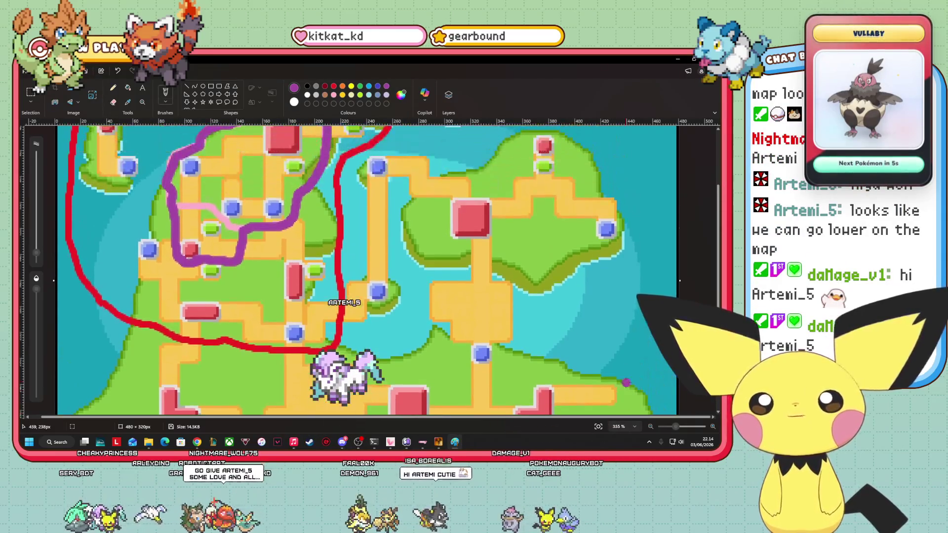
ctrl+scroll(602, 364, down, 2)
ctrl+scroll(460, 240, up, 2)
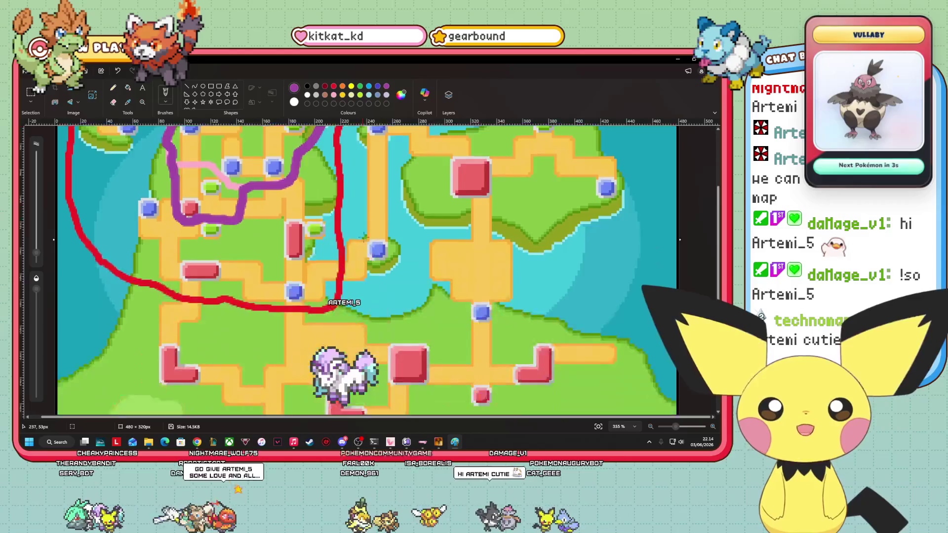
ctrl+scroll(460, 239, down, 2)
ctrl+scroll(396, 227, up, 2)
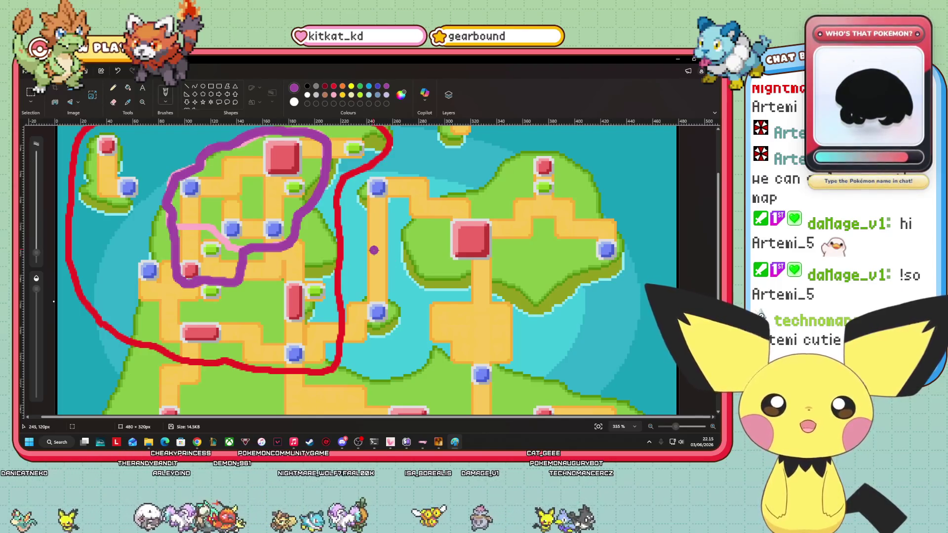
scroll(346, 257, up, 2)
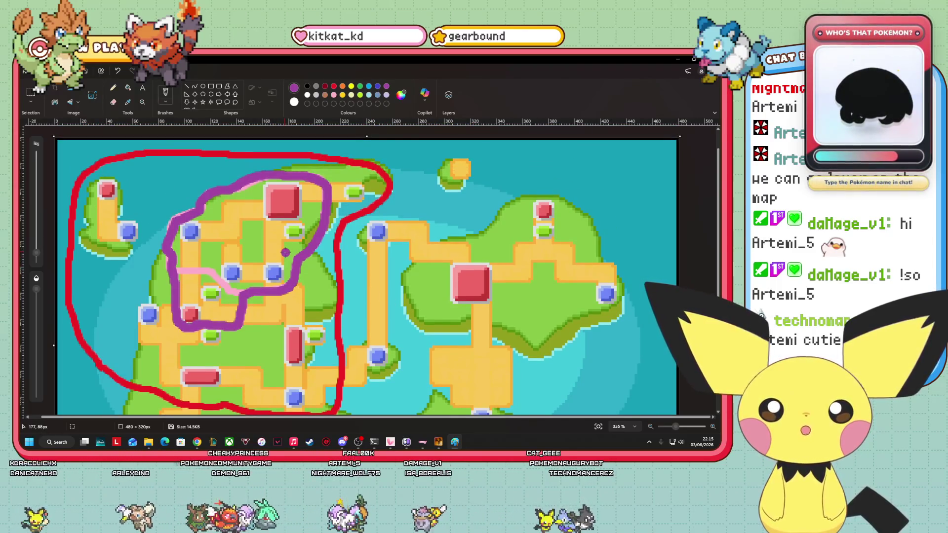
scroll(313, 353, down, 10)
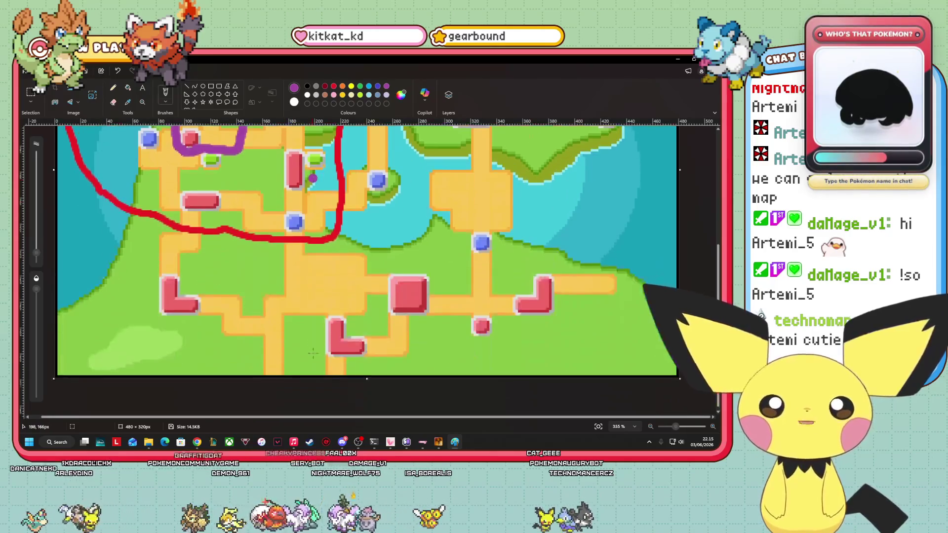
scroll(313, 353, up, 8)
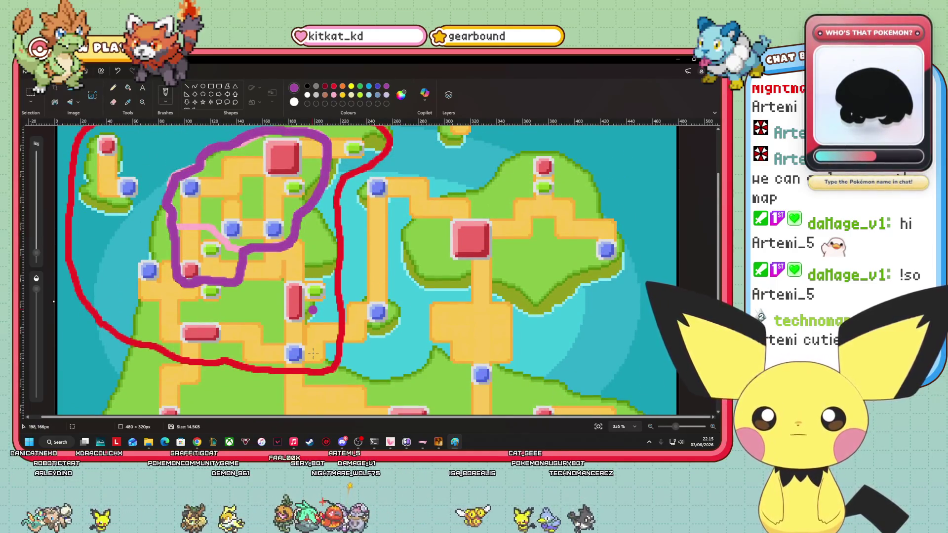
scroll(313, 353, up, 2)
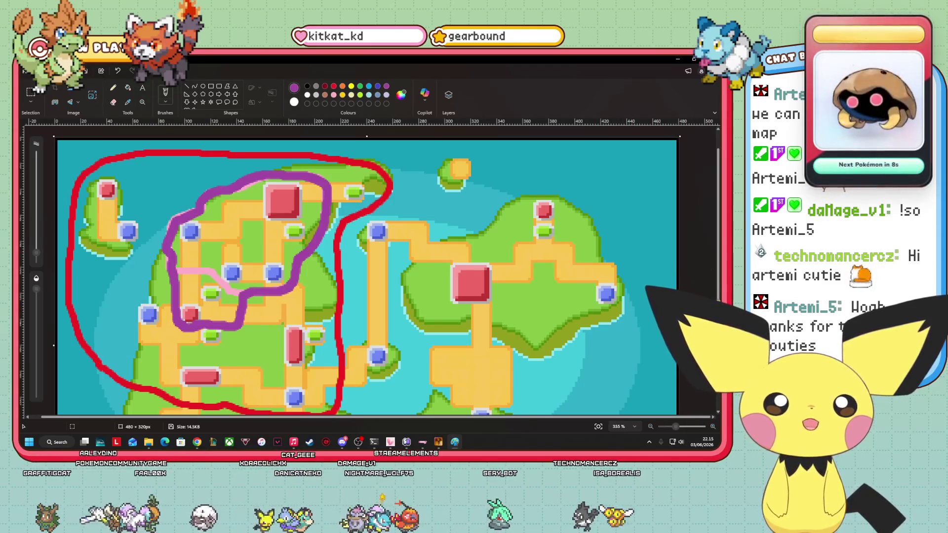
scroll(367, 276, down, 1)
scroll(367, 277, down, 2)
scroll(367, 277, down, 1)
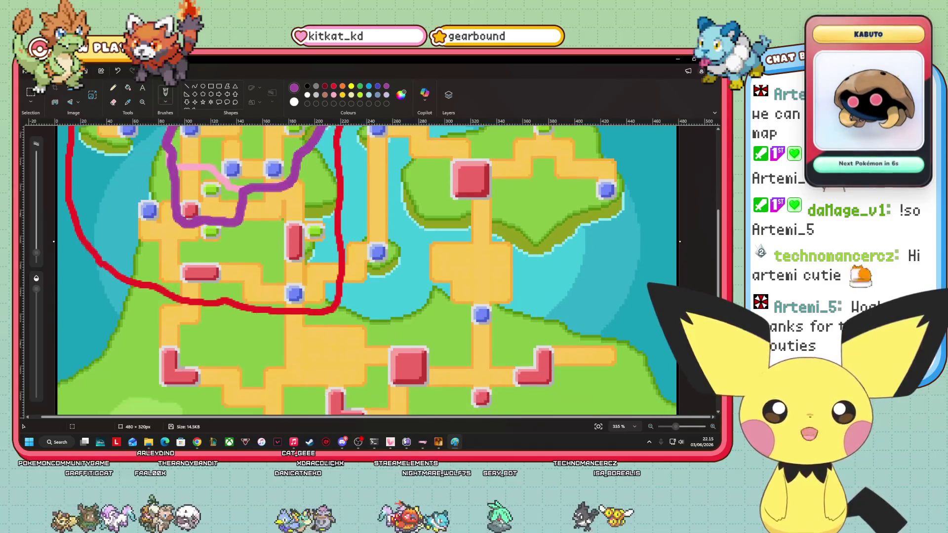
scroll(459, 249, up, 2)
scroll(458, 248, up, 1)
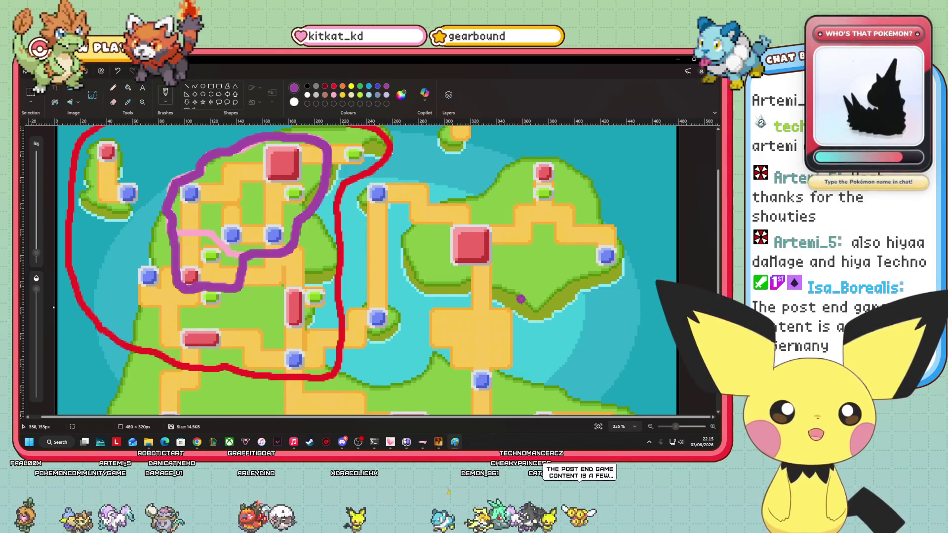
scroll(518, 298, down, 3)
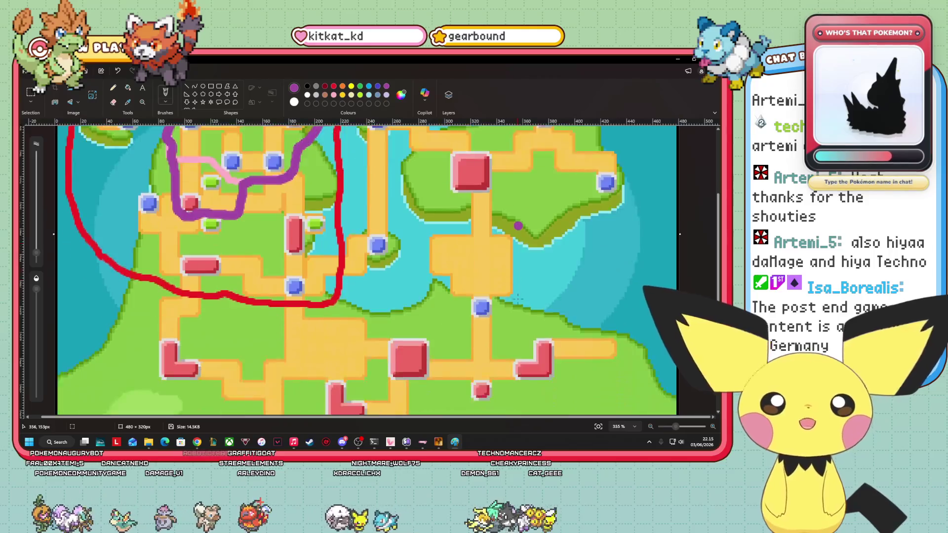
scroll(515, 321, down, 2)
scroll(514, 355, up, 8)
scroll(510, 294, down, 1)
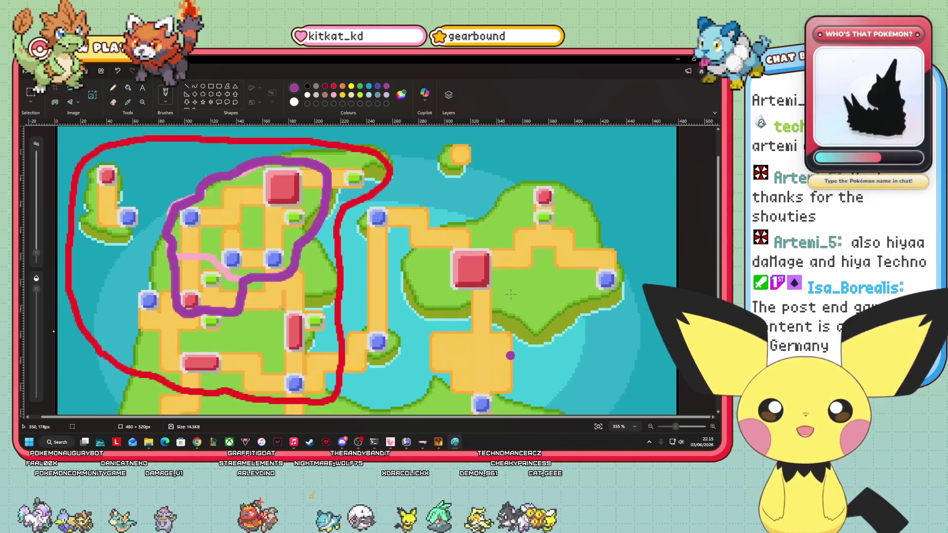
scroll(493, 298, down, 4)
scroll(467, 306, up, 1)
scroll(494, 309, up, 3)
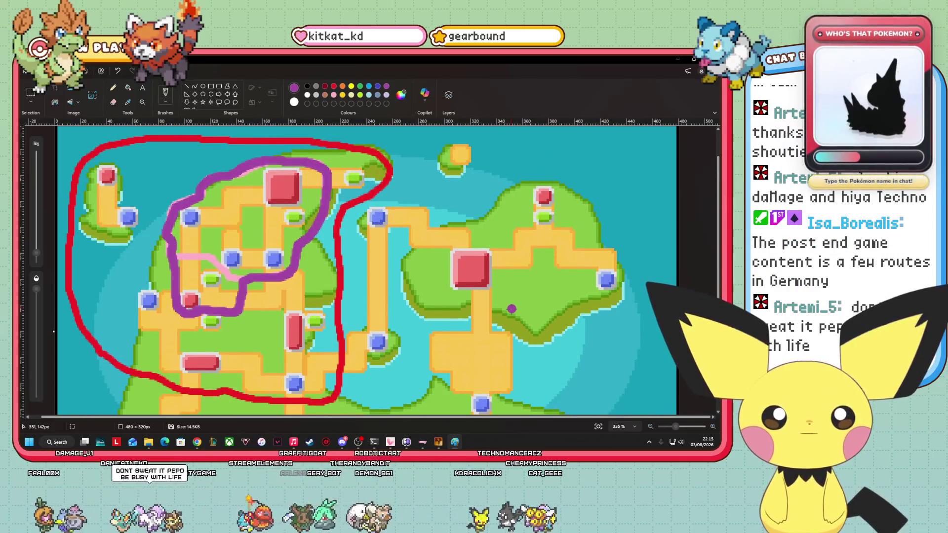
scroll(484, 247, down, 3)
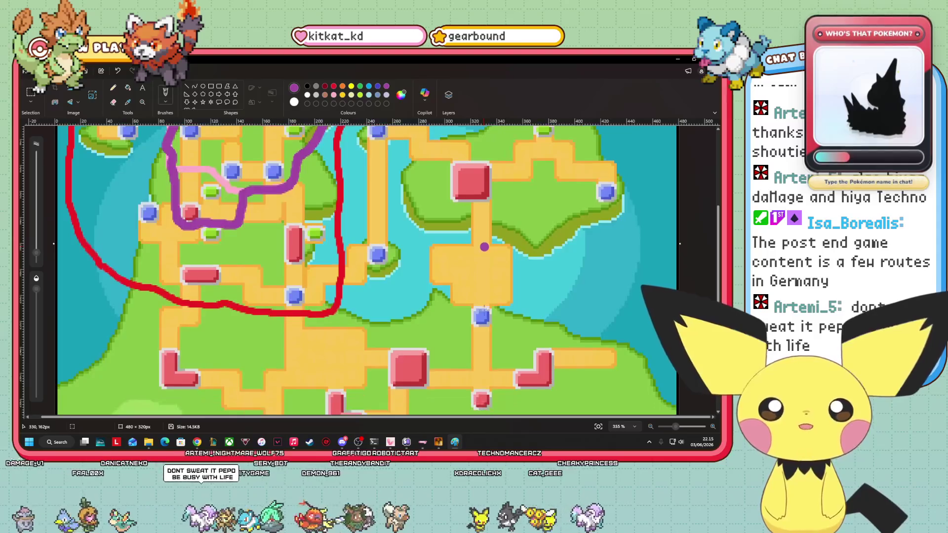
scroll(484, 246, up, 4)
click(117, 71)
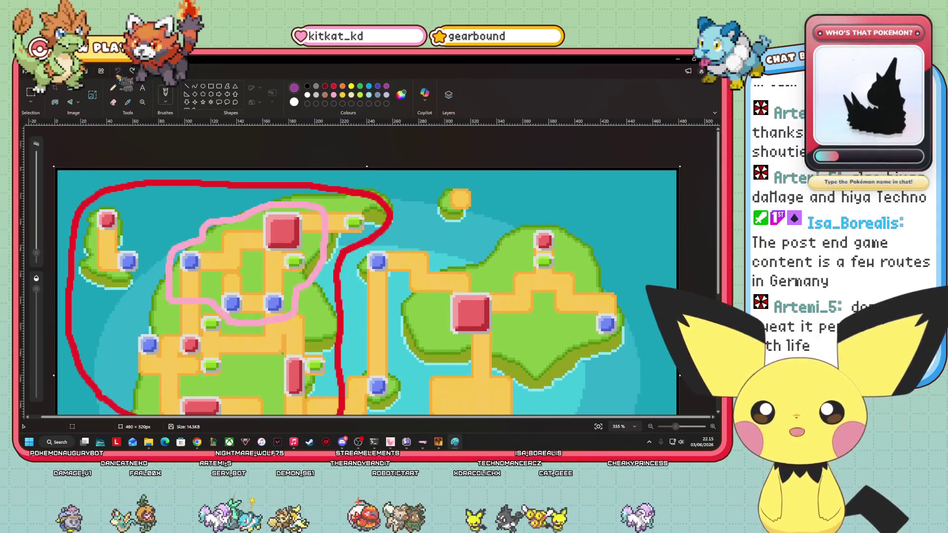
In File Explorer, go from PBS to Graphics\Pictures and select the mapRegion0 image.
mouse_move(149, 442)
click(108, 399)
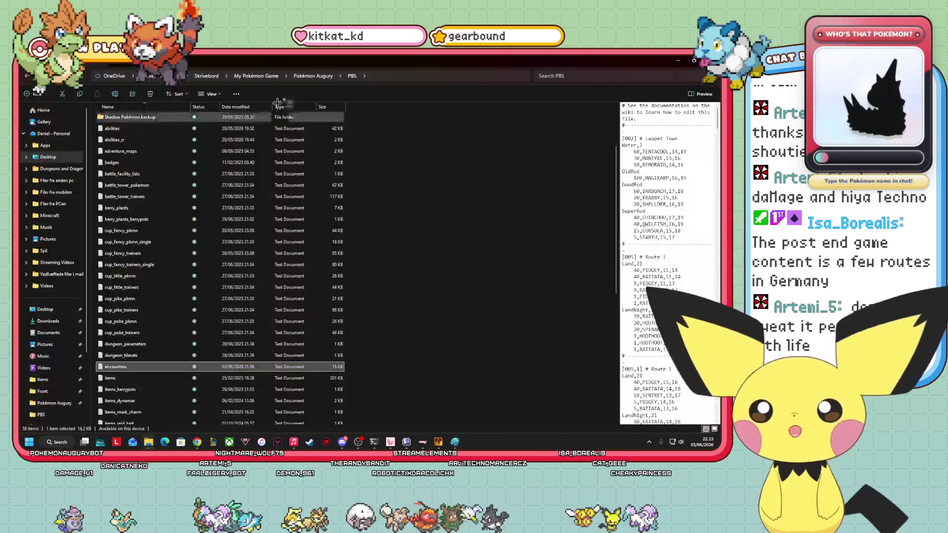
key(alt+Up)
click(131, 154)
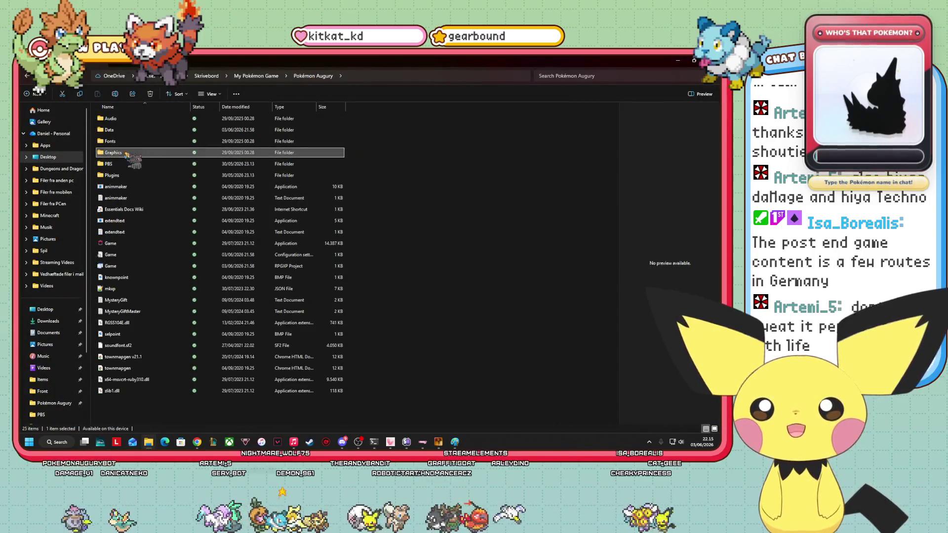
double_click(126, 153)
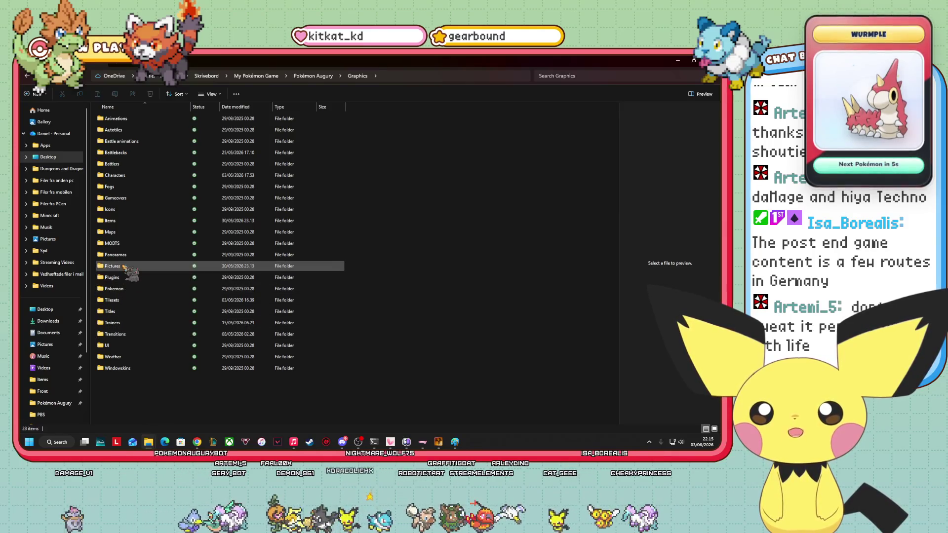
double_click(125, 267)
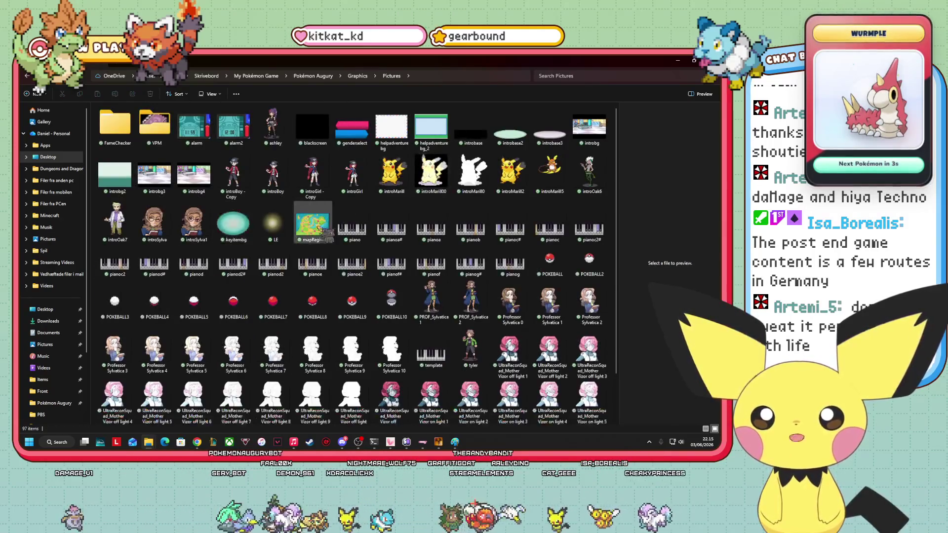
click(319, 226)
Open mapRegion0 in Paint, zoom to 266% then 301%, and scroll across the map.
double_click(312, 224)
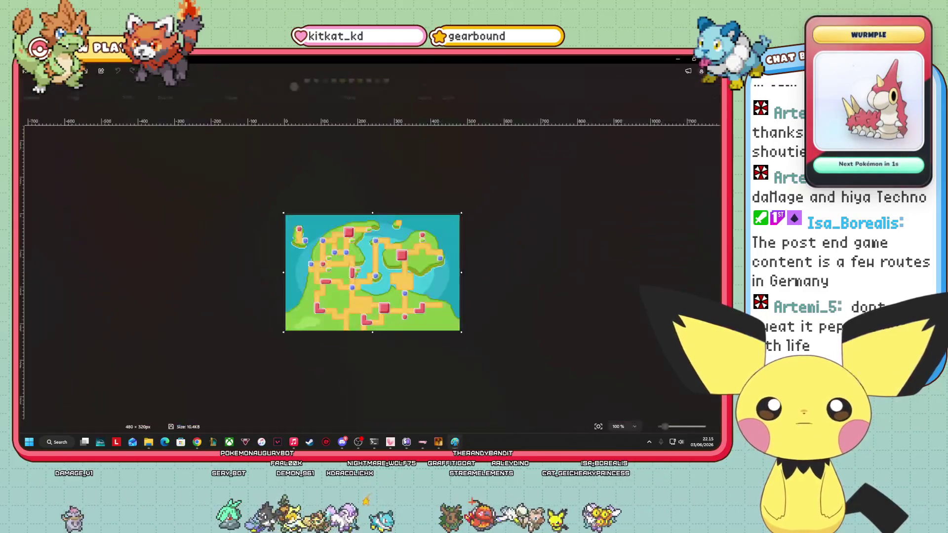
click(674, 427)
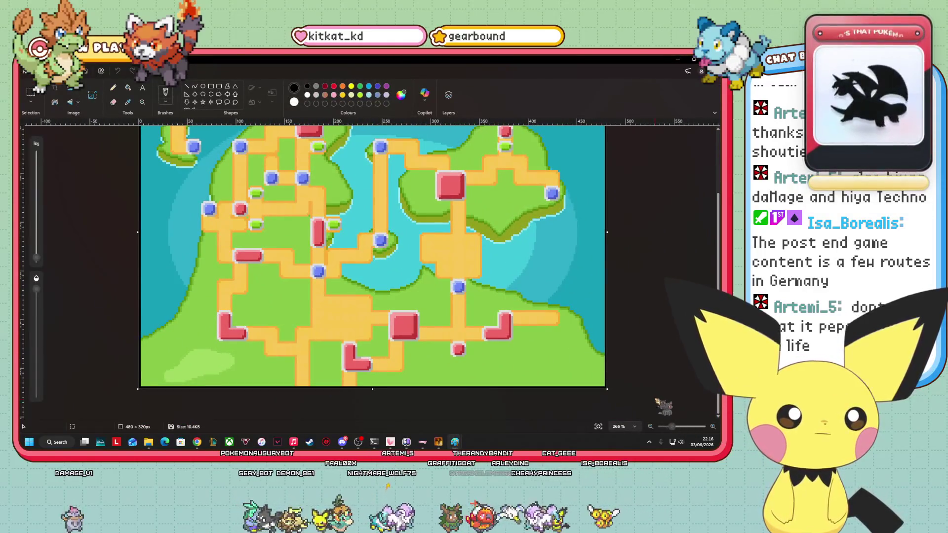
scroll(373, 272, up, 1)
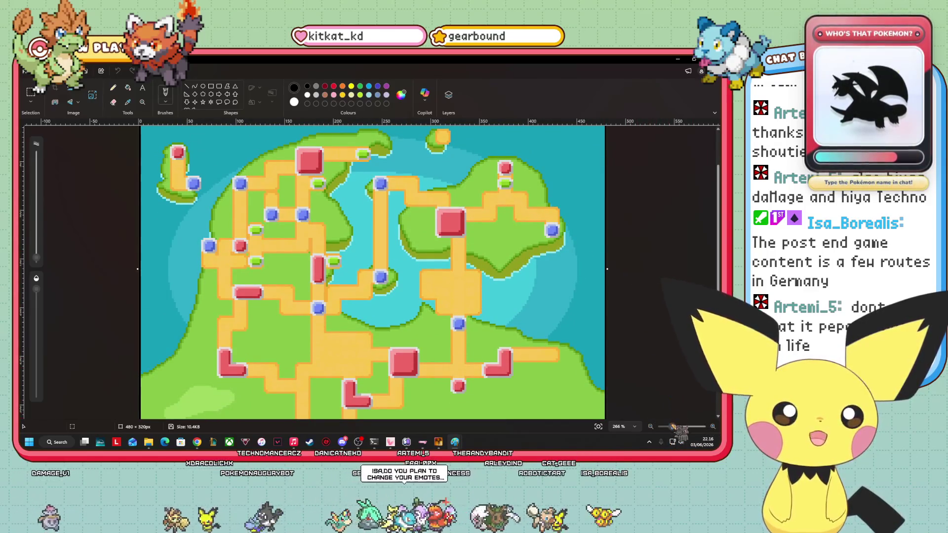
click(675, 426)
scroll(269, 252, up, 1)
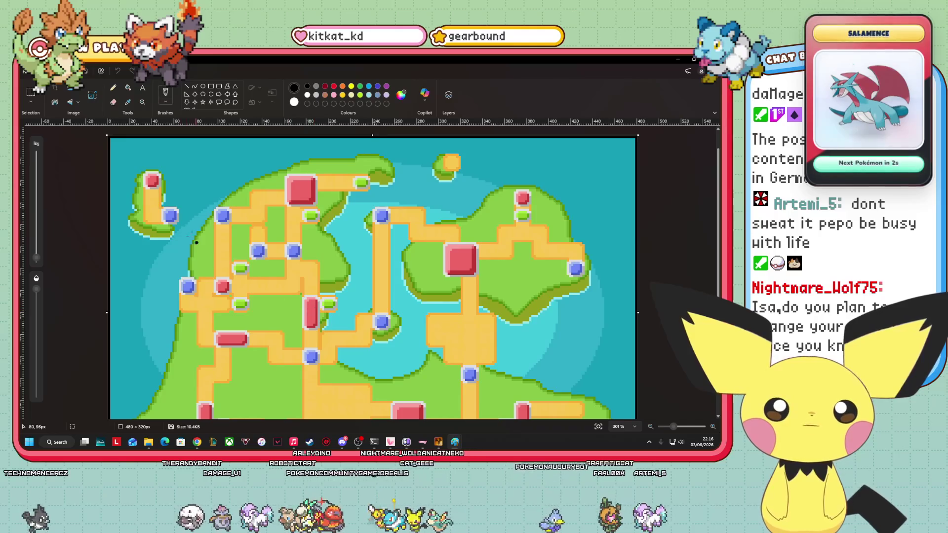
scroll(214, 337, down, 3)
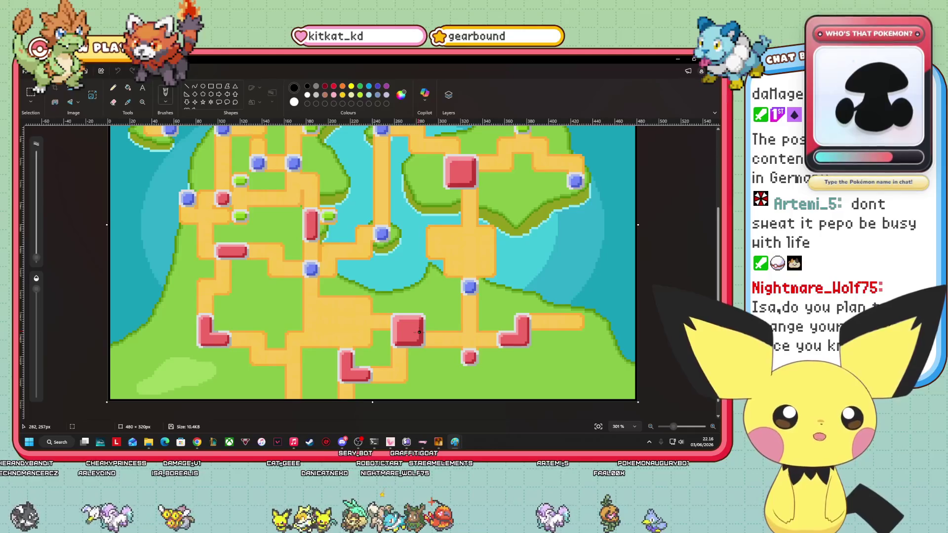
scroll(459, 217, up, 1)
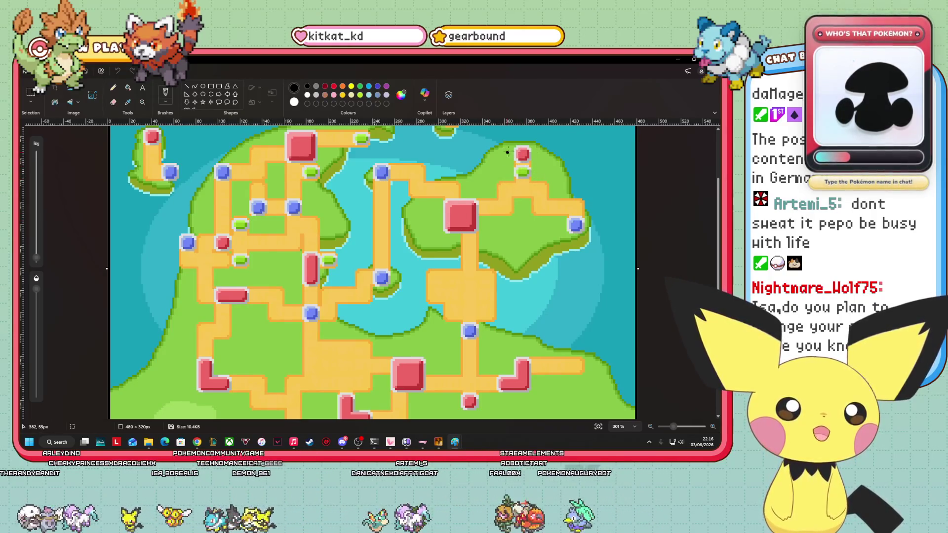
scroll(514, 150, up, 1)
scroll(514, 151, up, 1)
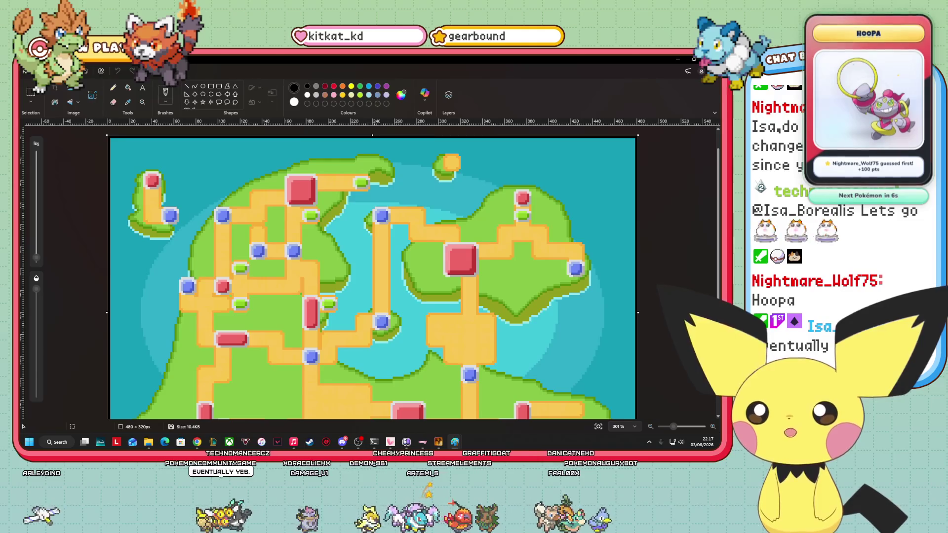
Switch to the Discord image of the two-figure character concept art.
key(alt+Tab)
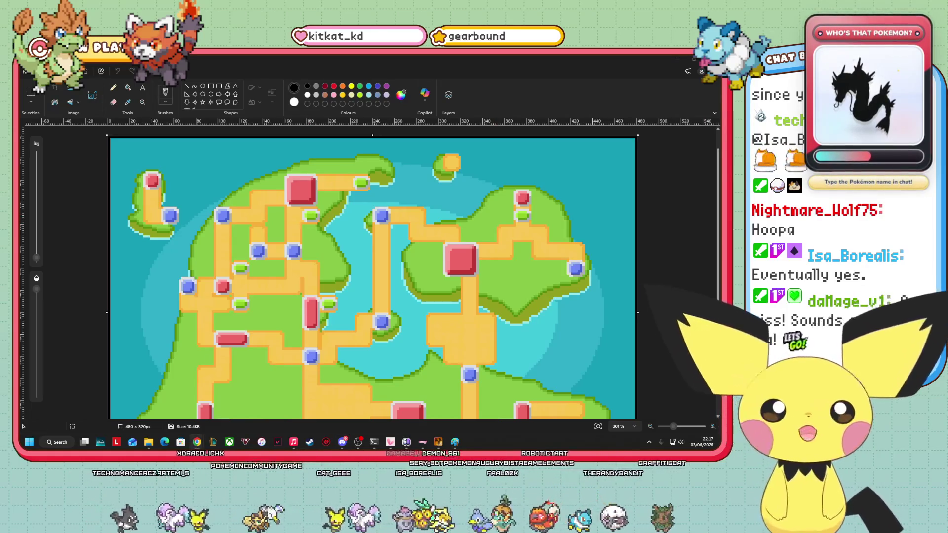
Maximize the concept art, zoom in on the scythe and left figure, then return to Paint.
key(alt+Tab)
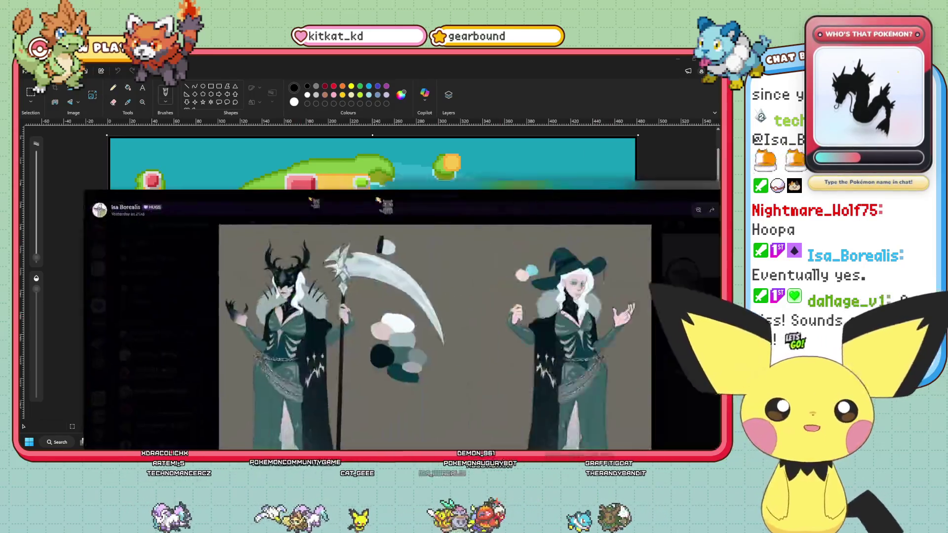
click(572, 179)
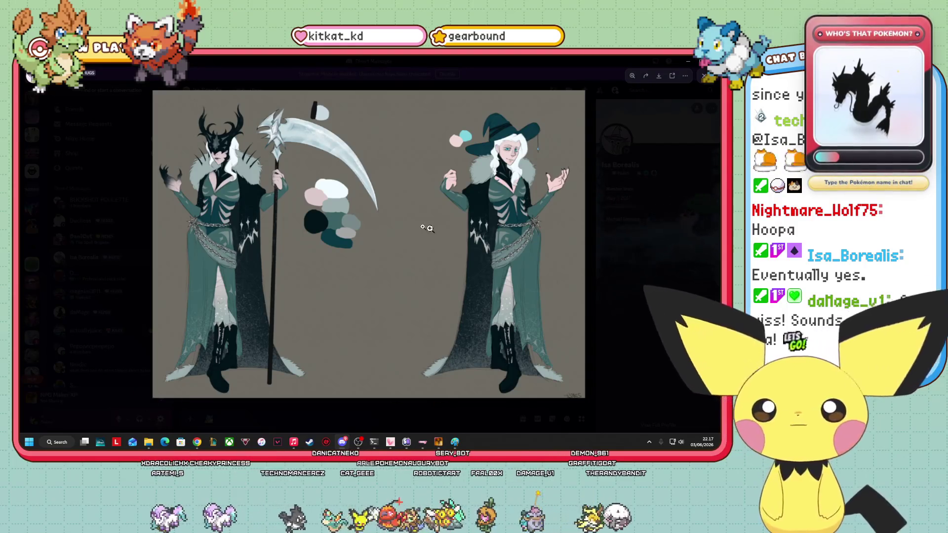
click(383, 215)
click(387, 331)
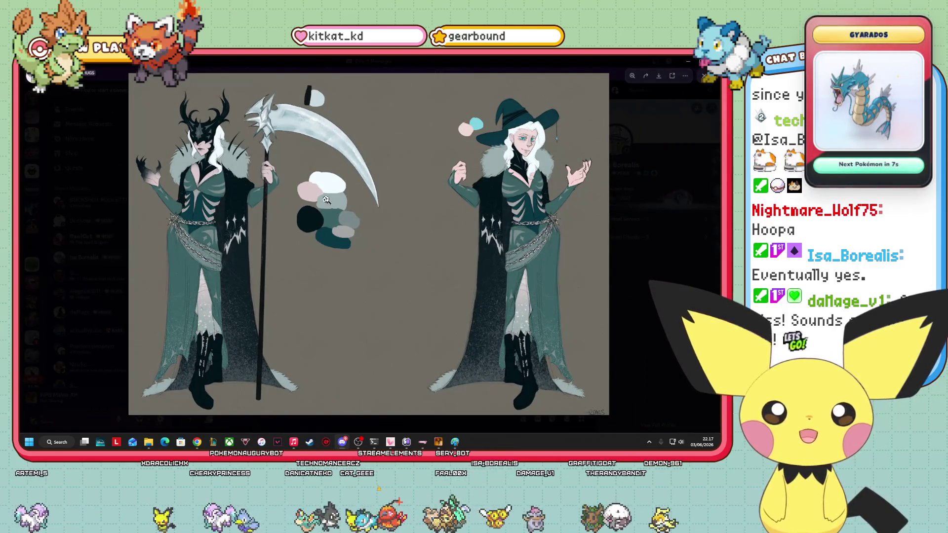
click(289, 106)
click(618, 203)
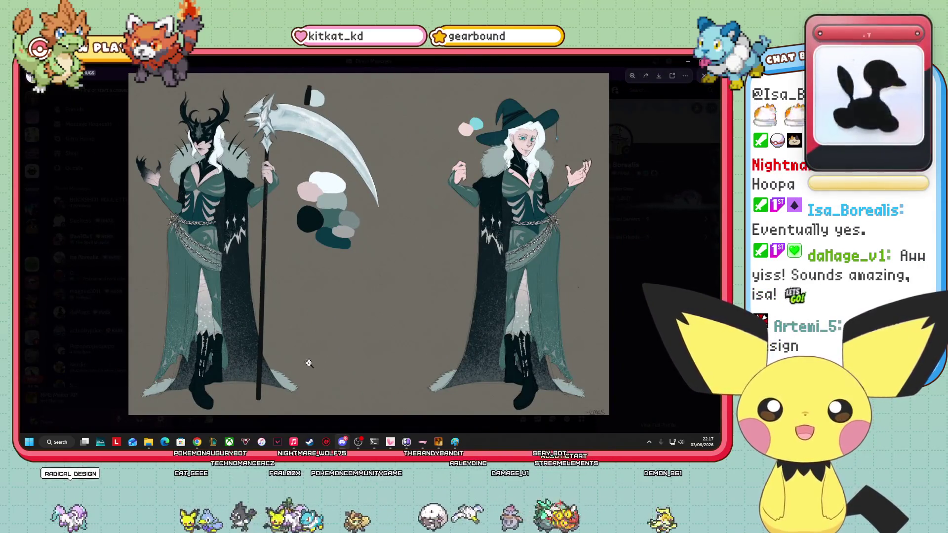
scroll(186, 166, up, 3)
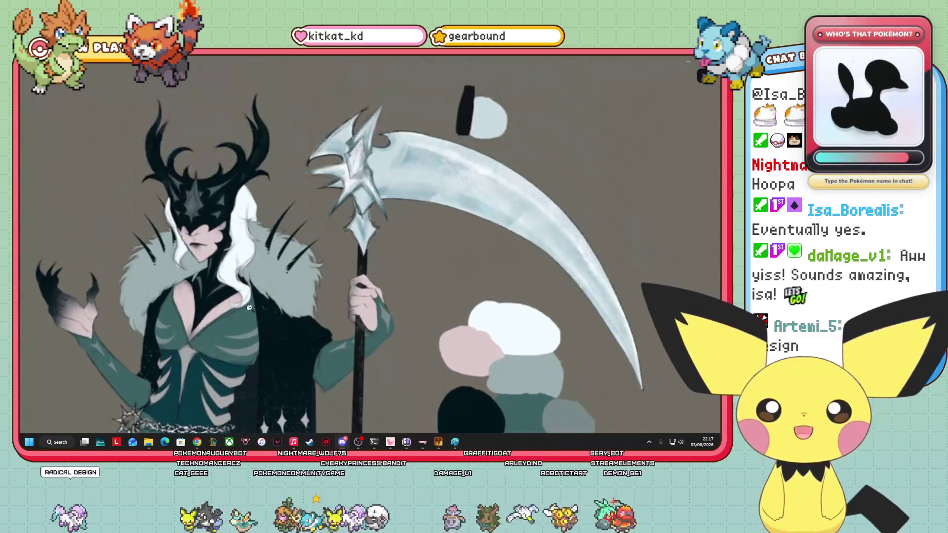
scroll(310, 200, down, 3)
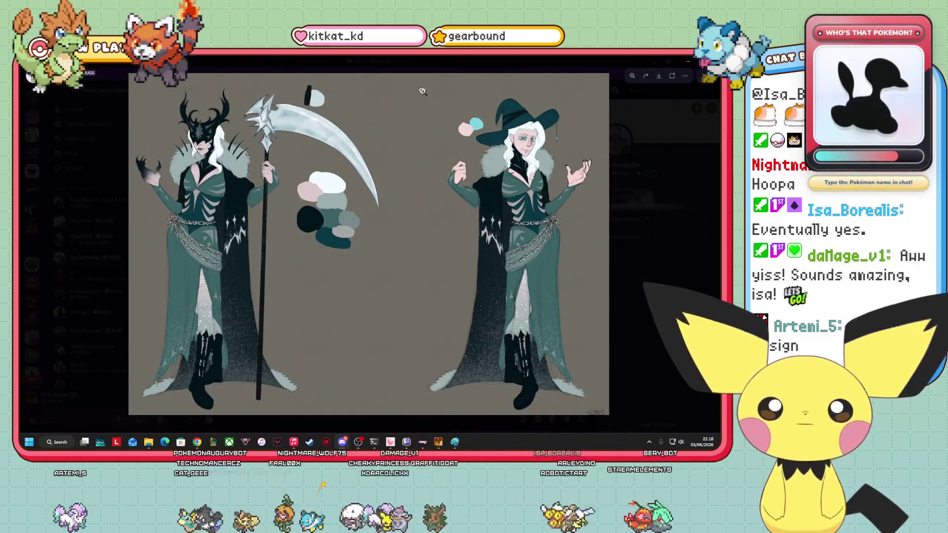
key(alt+Tab)
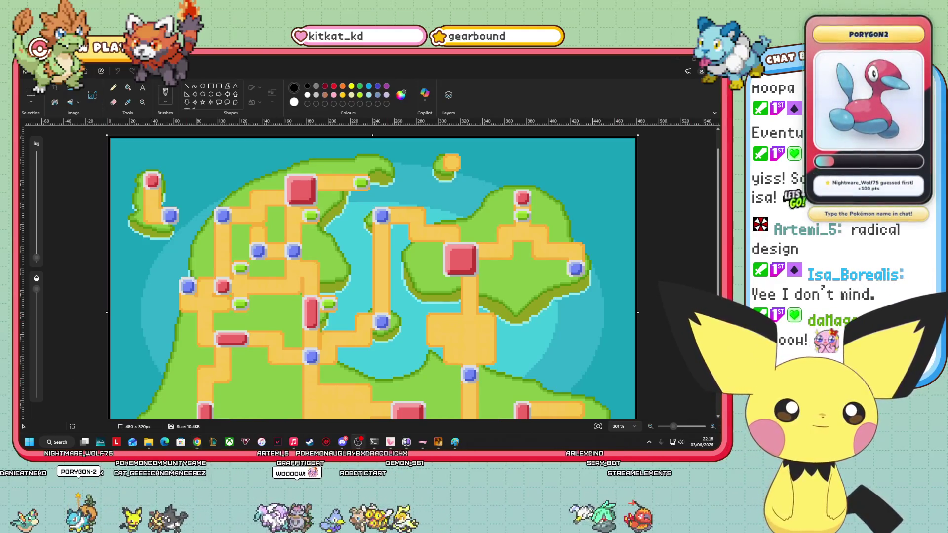
Scroll to the bottom of the region map, then switch back to the Discord window.
scroll(80, 333, down, 1)
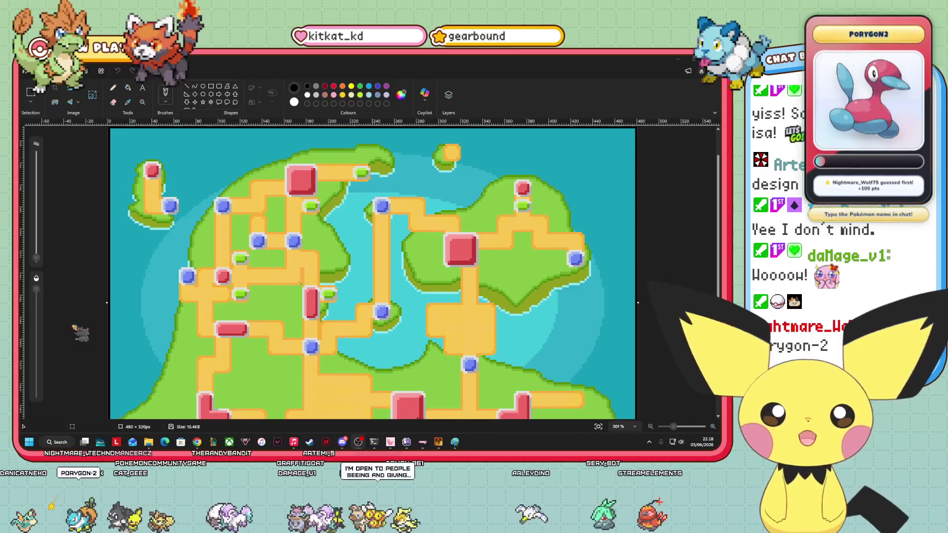
scroll(80, 333, down, 5)
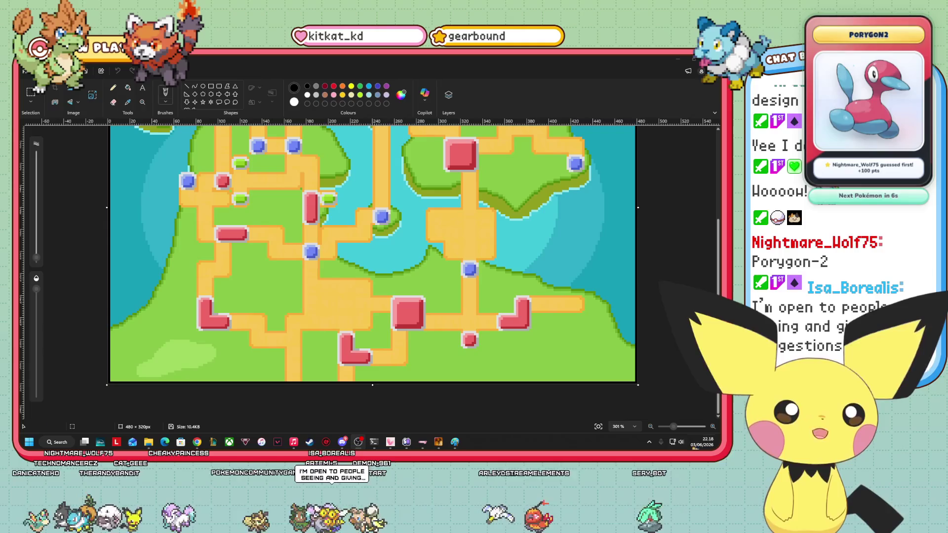
key(alt+Tab)
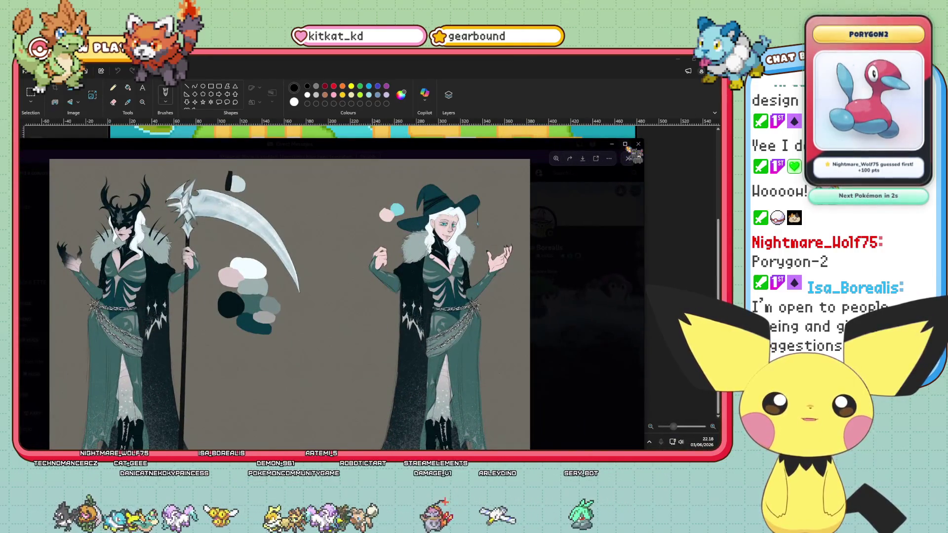
Maximize the concept art, zoom into the undead figure's face, then fit the whole sheet.
click(625, 144)
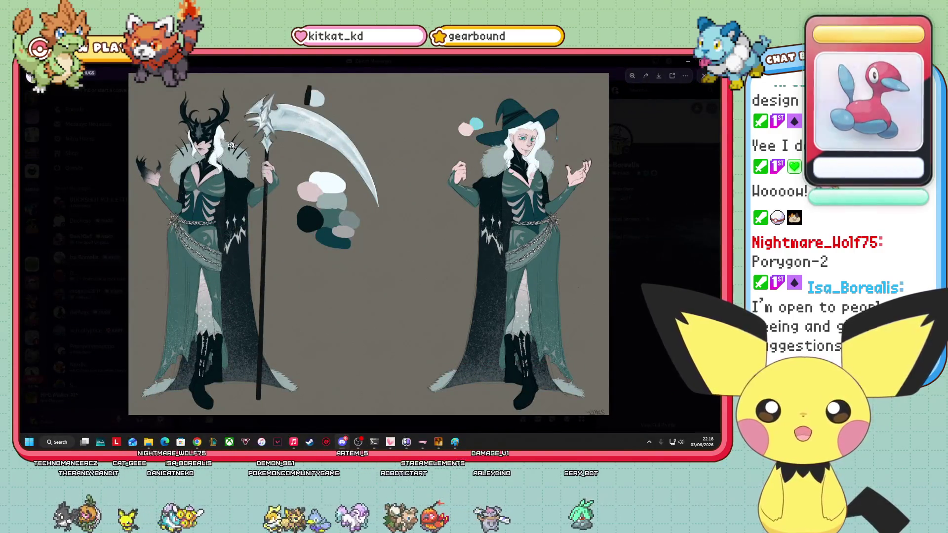
click(223, 139)
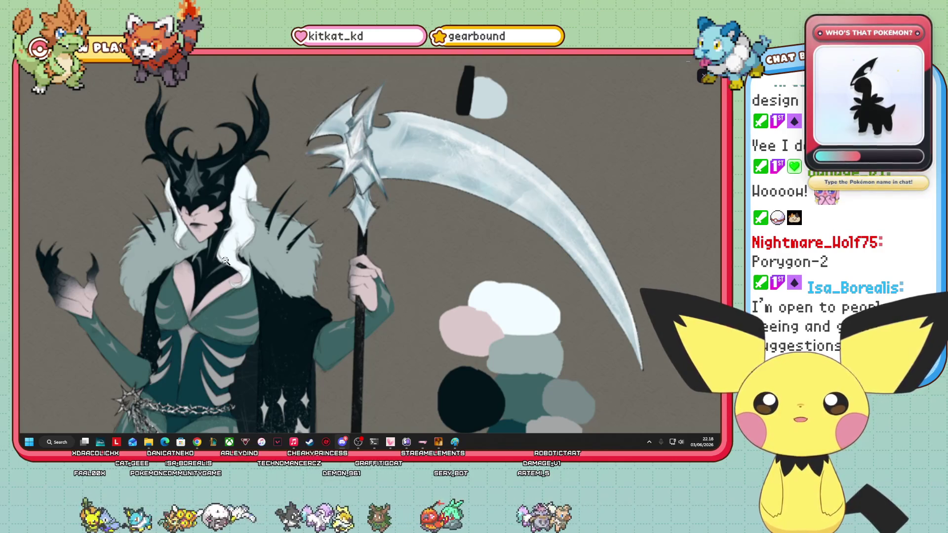
scroll(251, 225, down, 5)
scroll(251, 226, down, 5)
scroll(251, 226, up, 11)
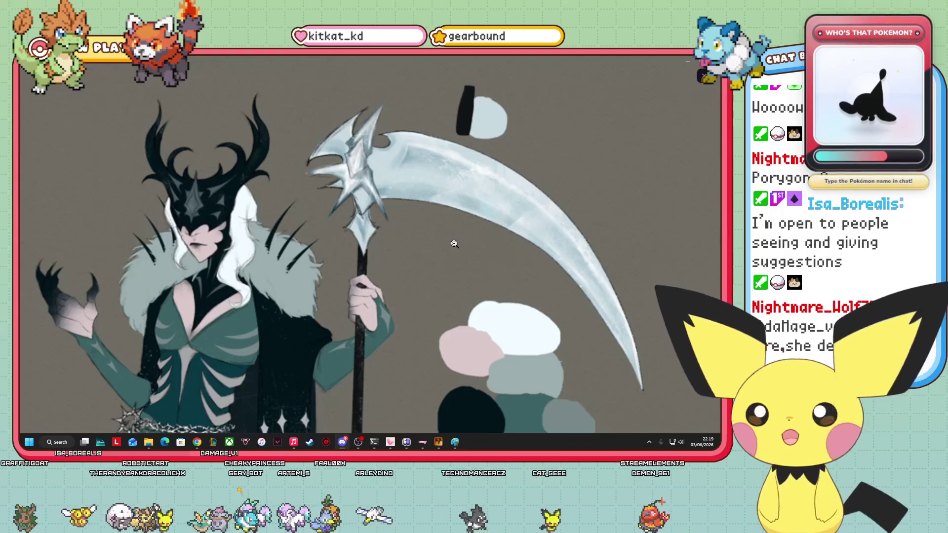
click(458, 200)
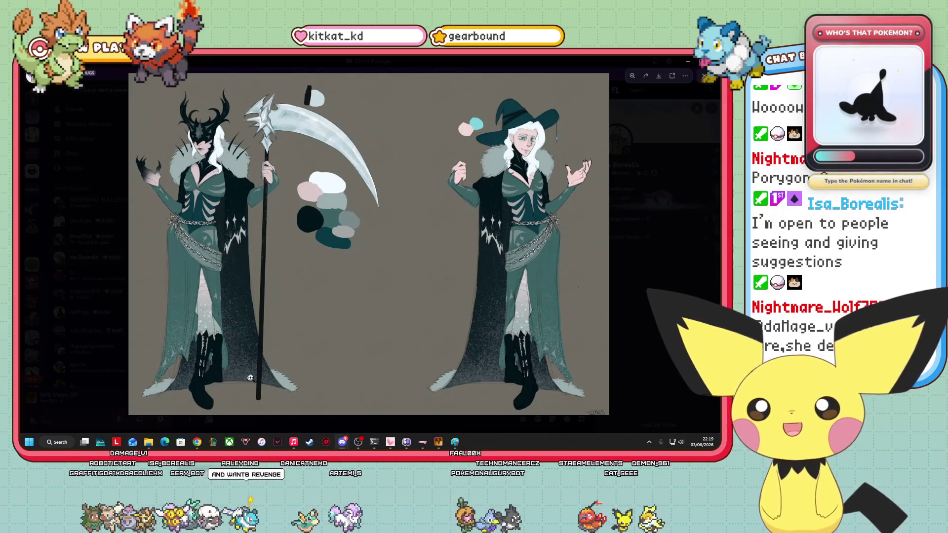
Zoom in on the lower cloak and boots, then zoom back out and scroll around the figure.
click(250, 378)
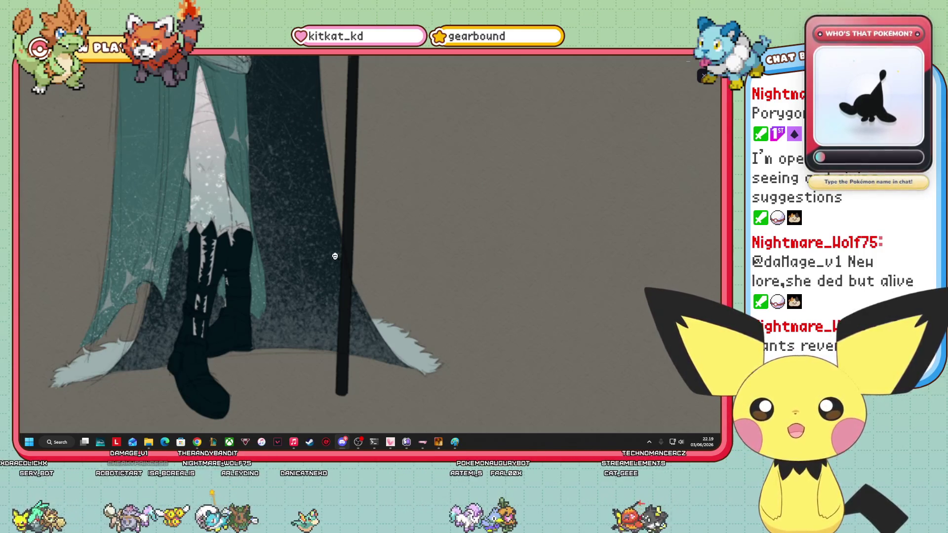
alt+click(334, 256)
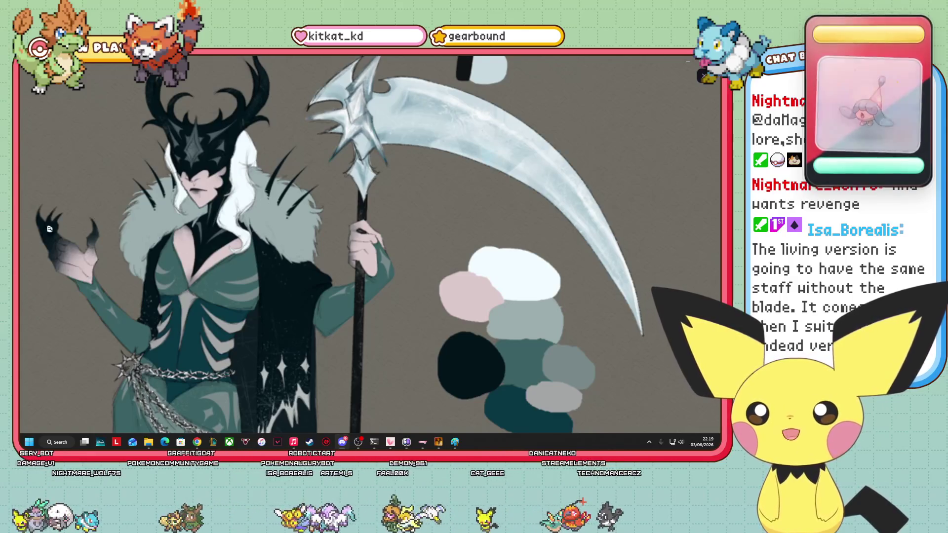
scroll(351, 275, up, 1)
scroll(277, 261, right, 10)
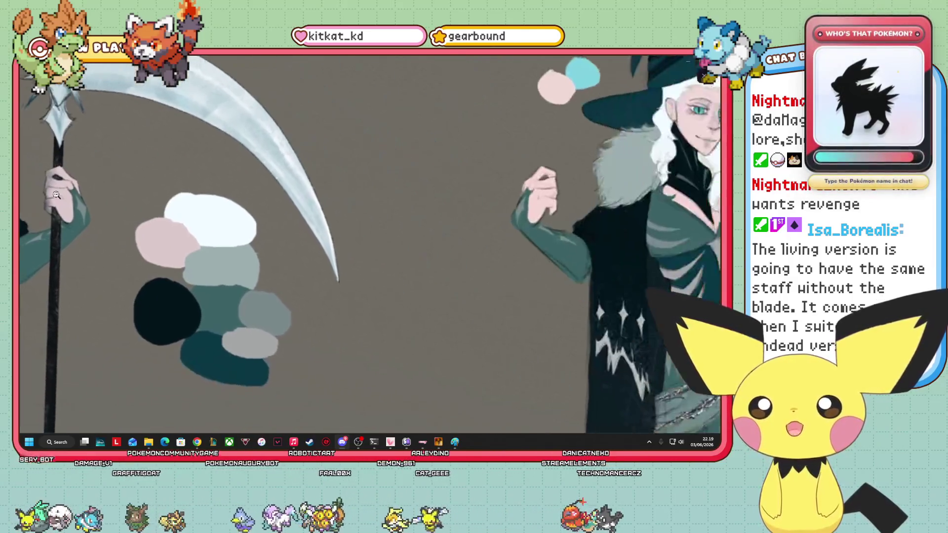
scroll(216, 250, down, 1)
scroll(213, 245, left, 3)
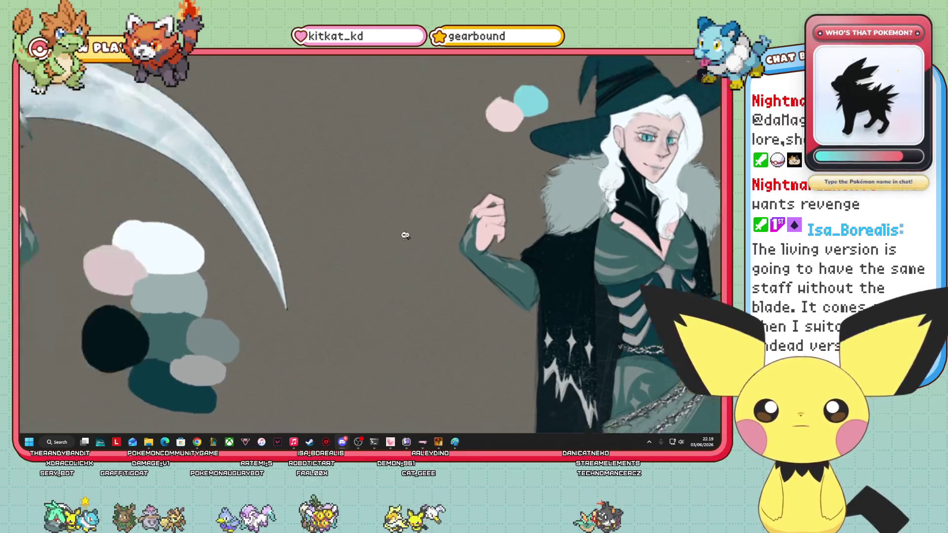
scroll(214, 246, left, 7)
scroll(545, 320, right, 10)
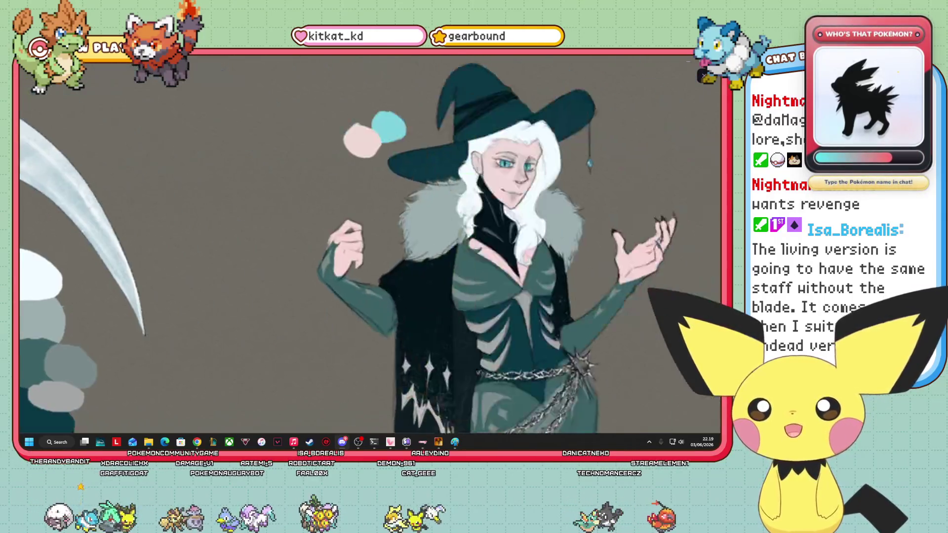
scroll(217, 284, left, 7)
scroll(216, 284, left, 3)
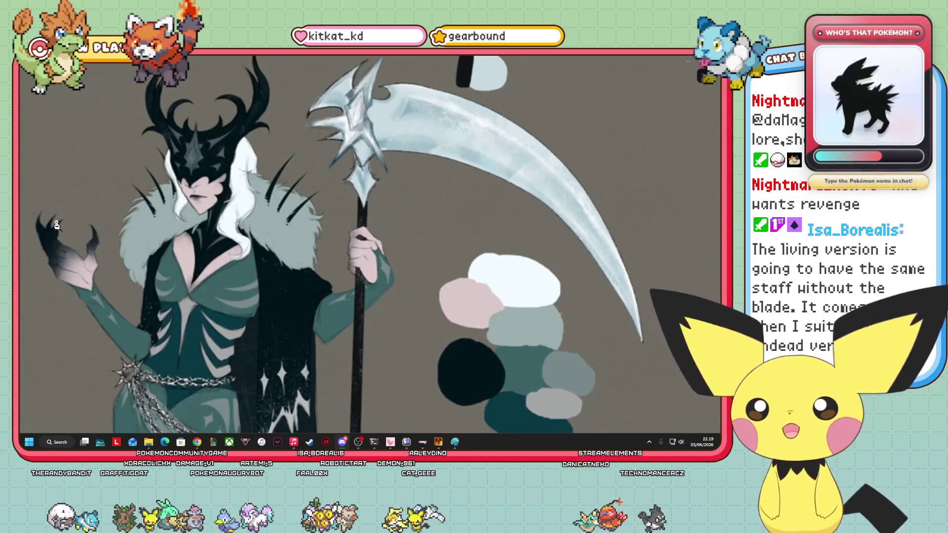
scroll(557, 212, right, 10)
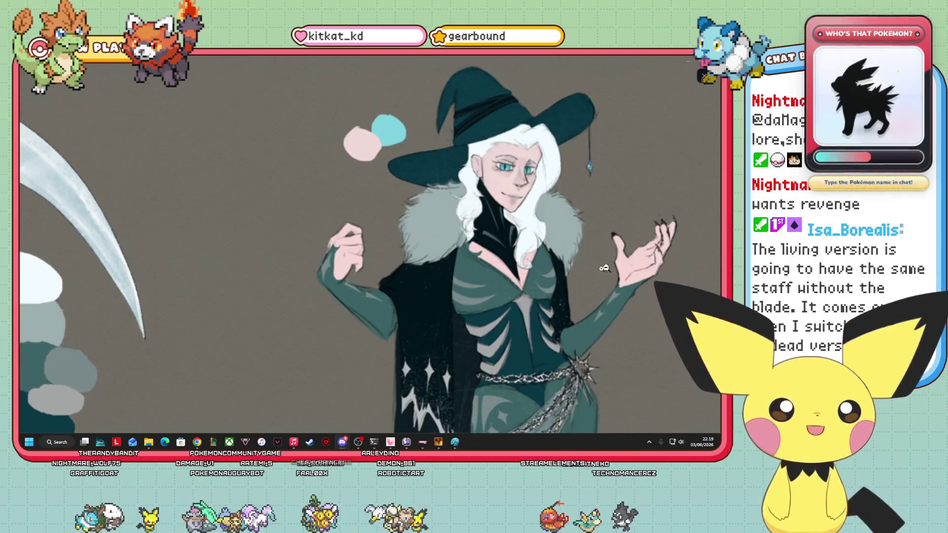
scroll(307, 281, down, 1)
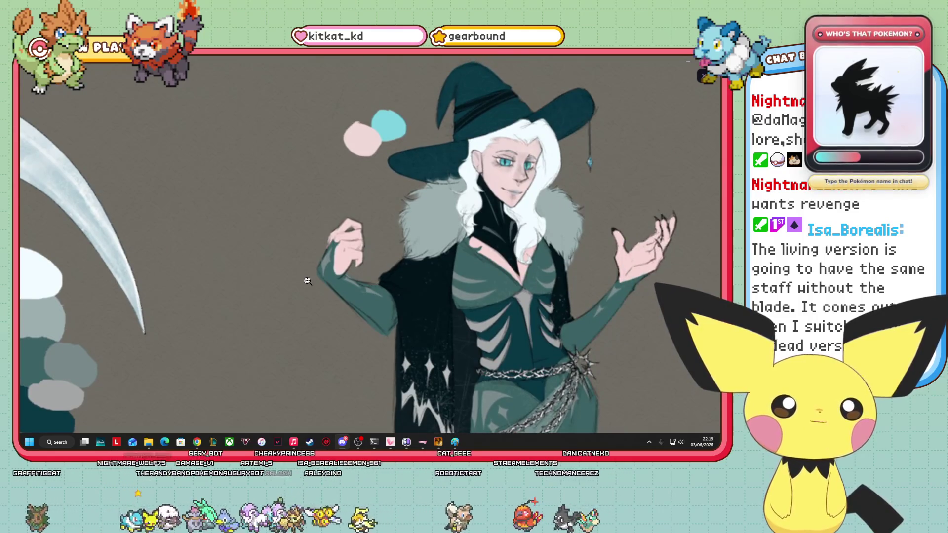
Pan between the scythe figure and the witch, then close the art and return to Paint's region map.
drag(280, 273, 632, 326)
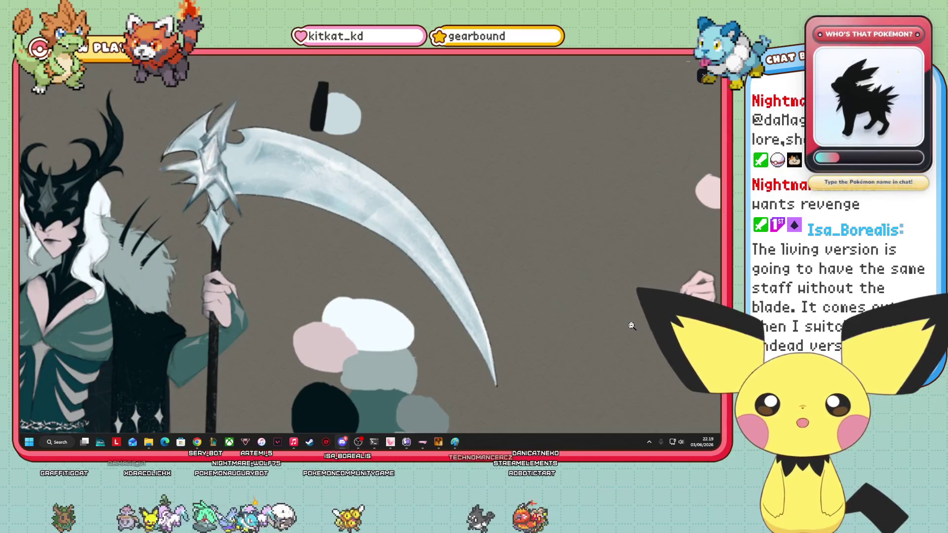
drag(631, 325, 196, 267)
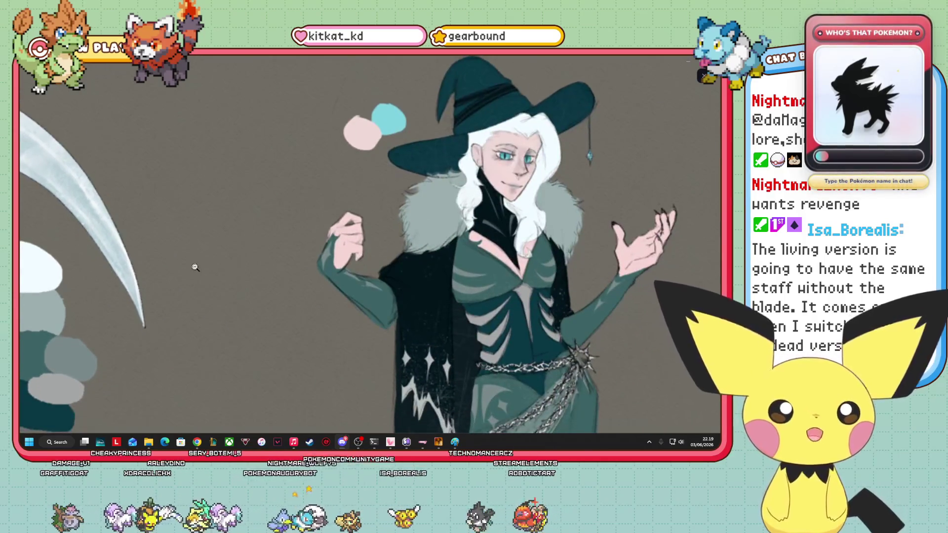
drag(203, 267, 549, 360)
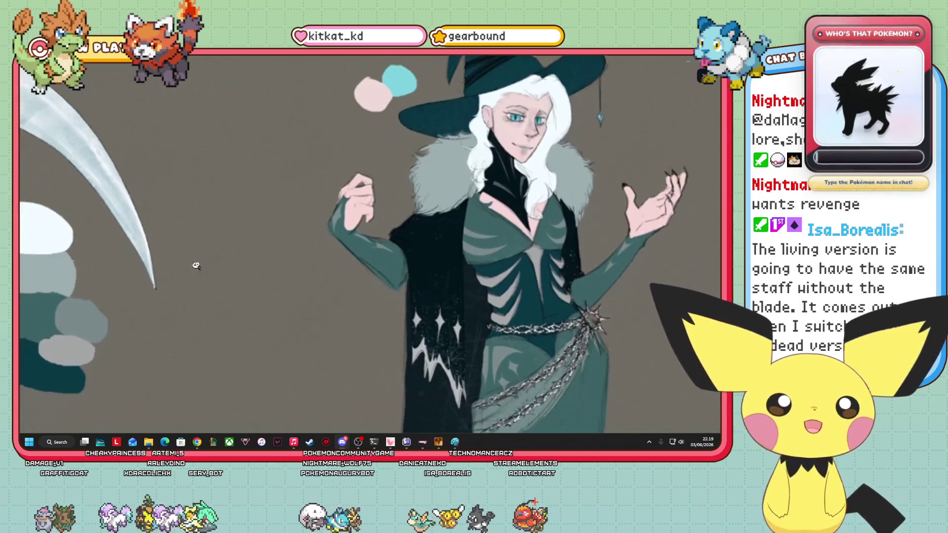
mouse_move(441, 314)
mouse_down()
mouse_move(534, 346)
mouse_move(392, 57)
mouse_up()
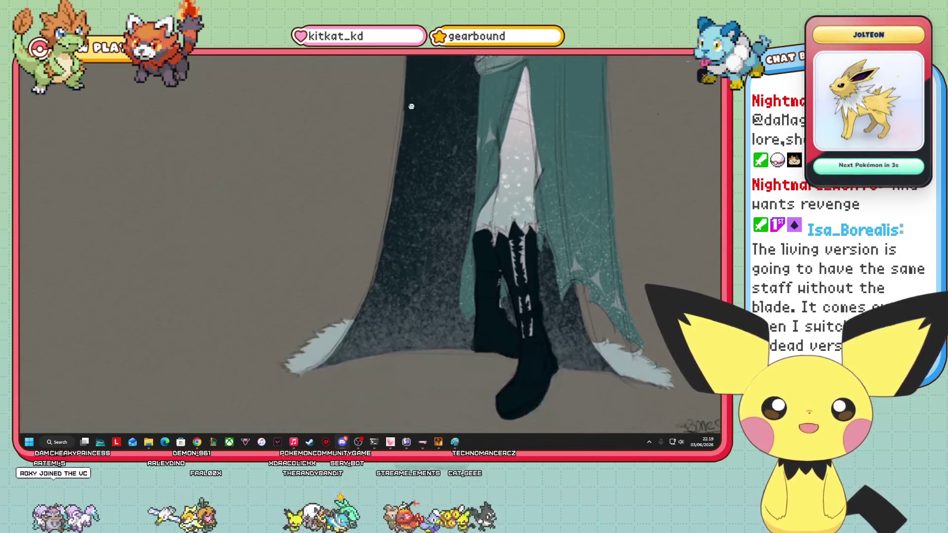
click(404, 154)
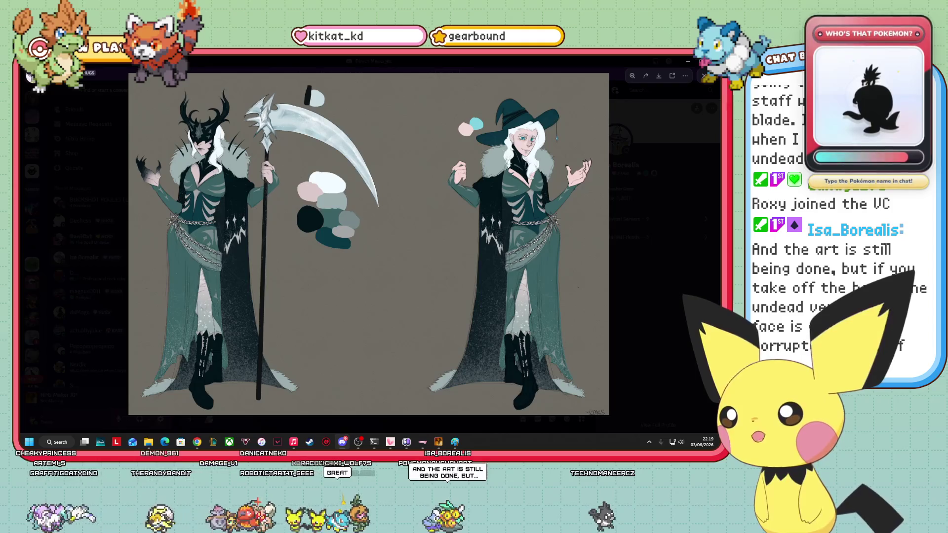
key(Escape)
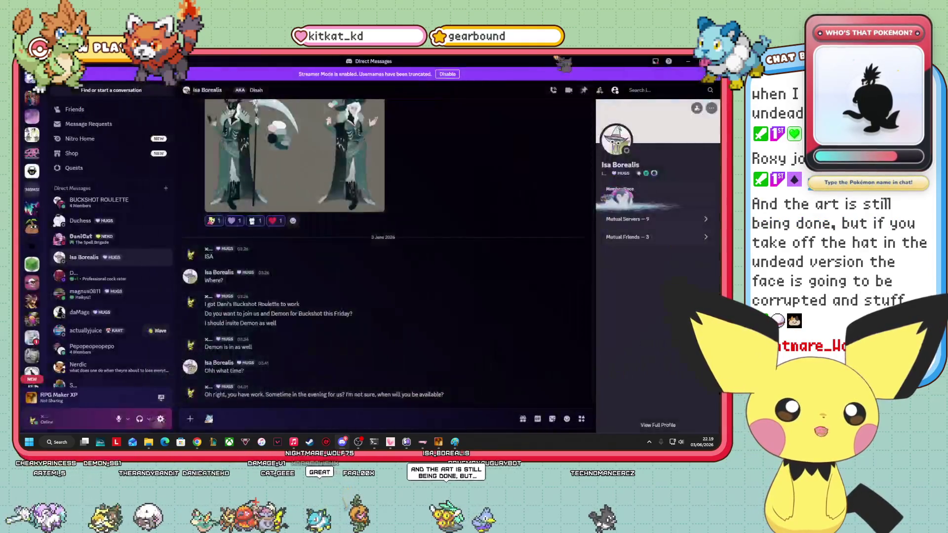
key(alt+Tab)
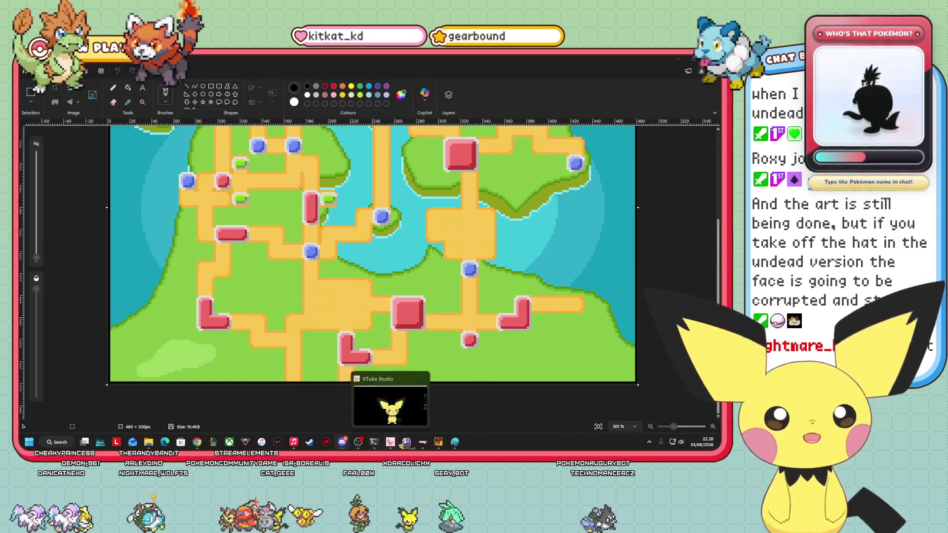
mouse_move(342, 442)
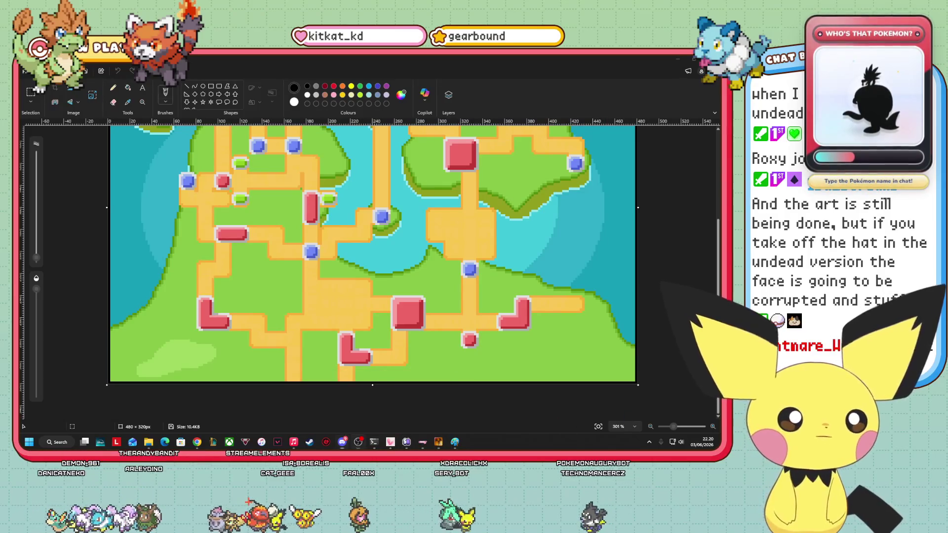
scroll(596, 377, up, 3)
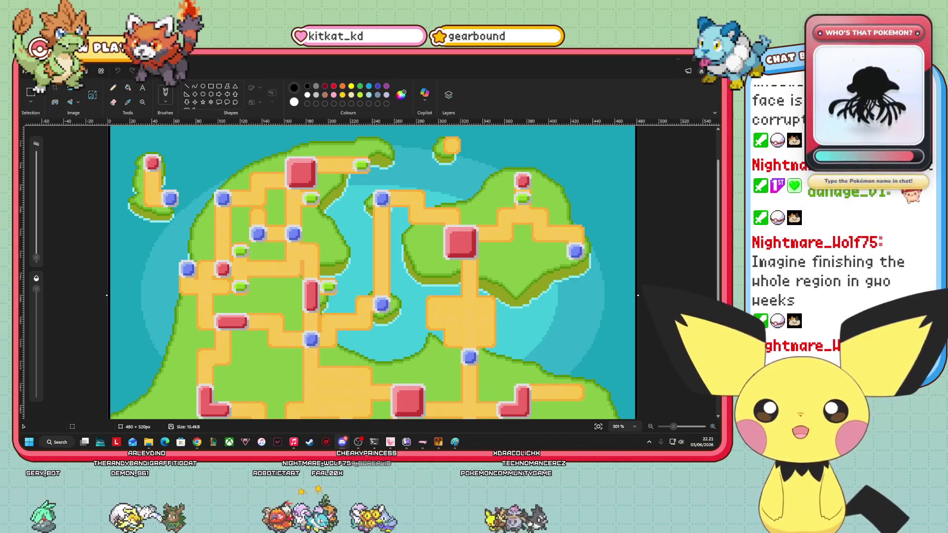
scroll(372, 271, up, 1)
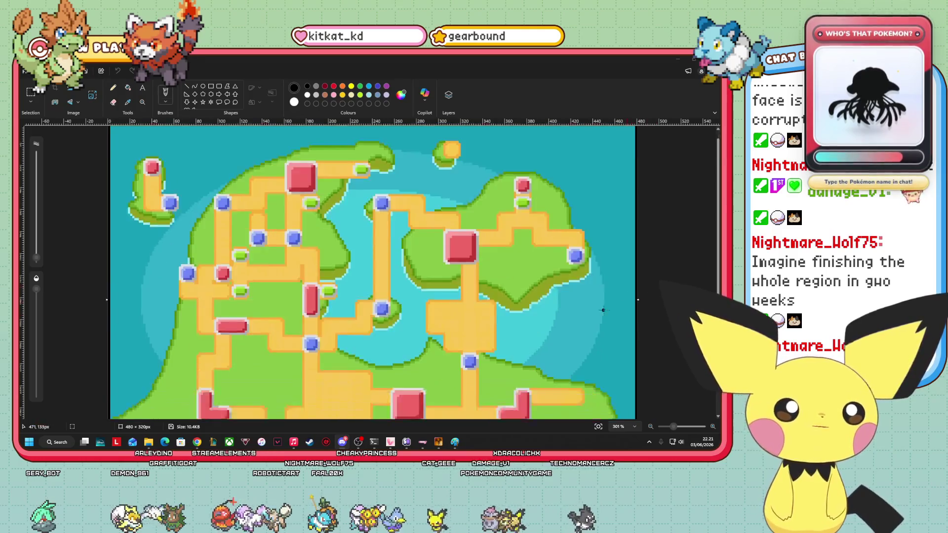
scroll(372, 272, down, 3)
scroll(650, 321, up, 3)
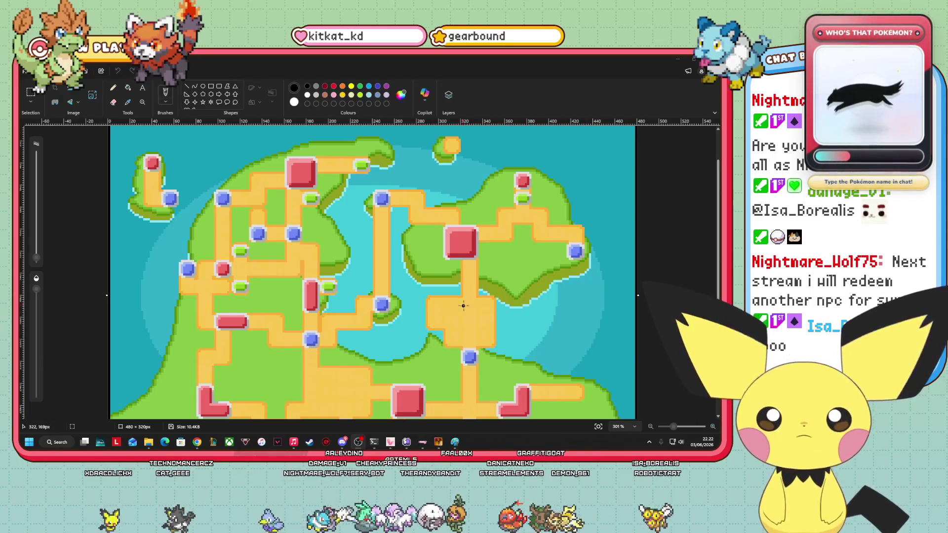
scroll(671, 333, up, 2)
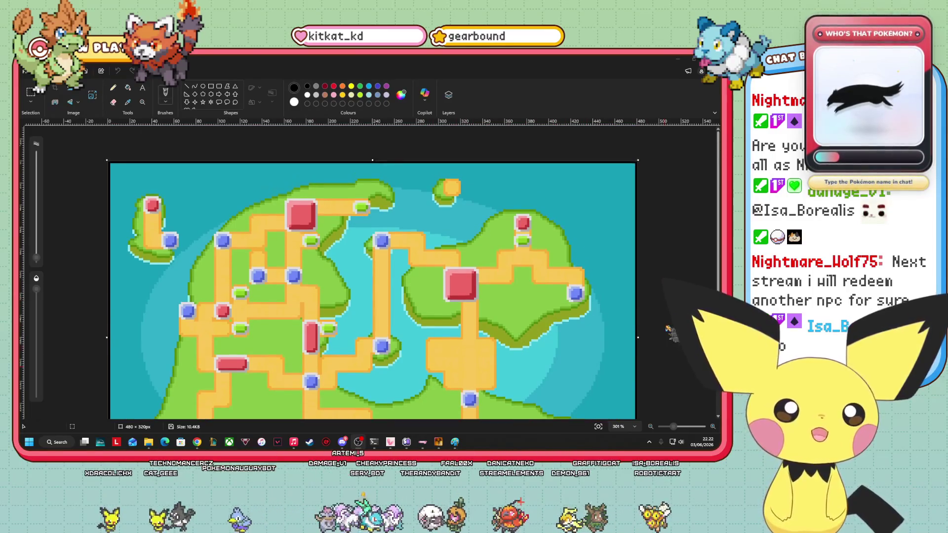
scroll(588, 351, down, 5)
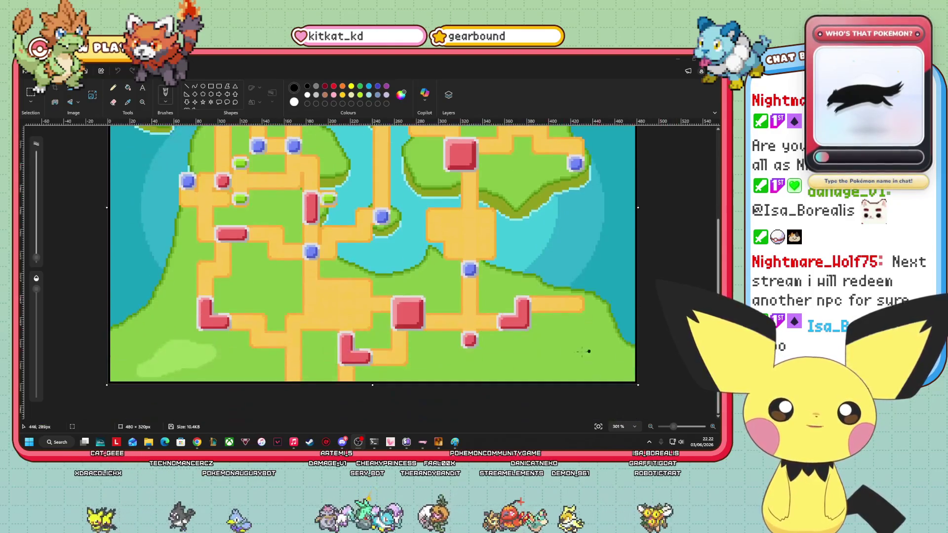
scroll(631, 316, up, 2)
scroll(630, 316, up, 3)
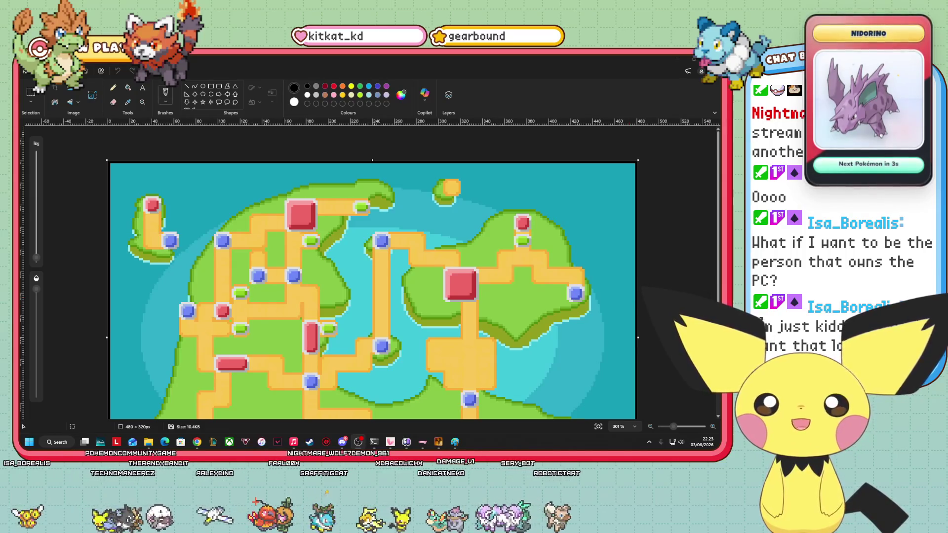
mouse_move(148, 442)
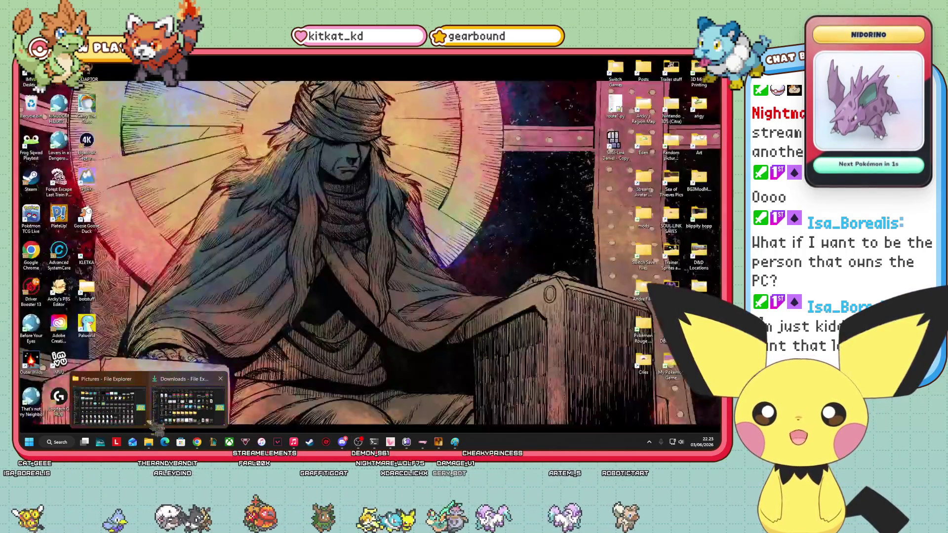
Go from the Pictures folder up to Graphics and open the Characters sprite folder.
click(128, 410)
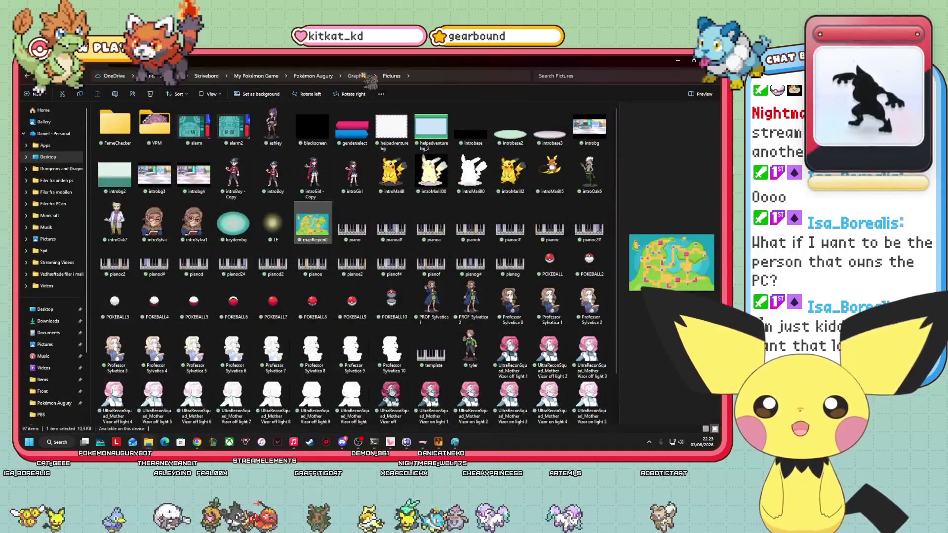
key(alt+Up)
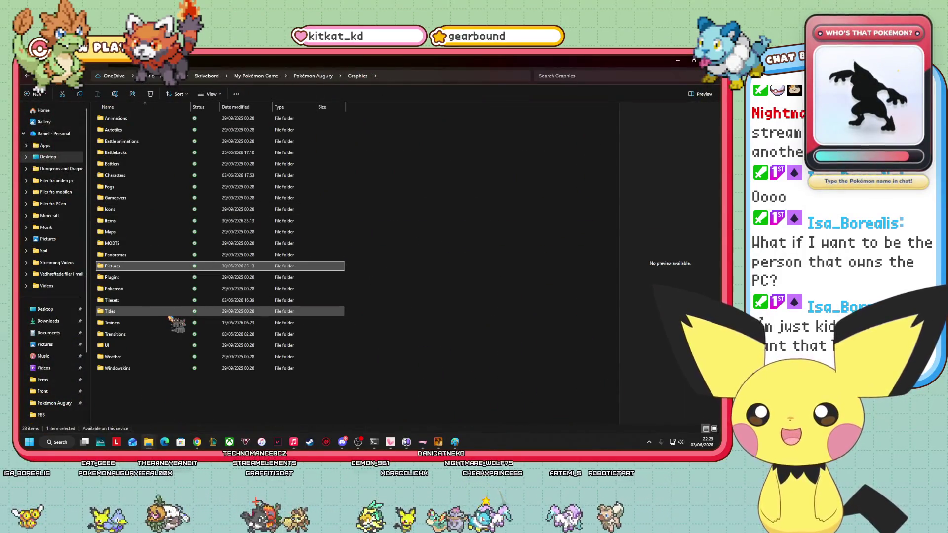
click(124, 177)
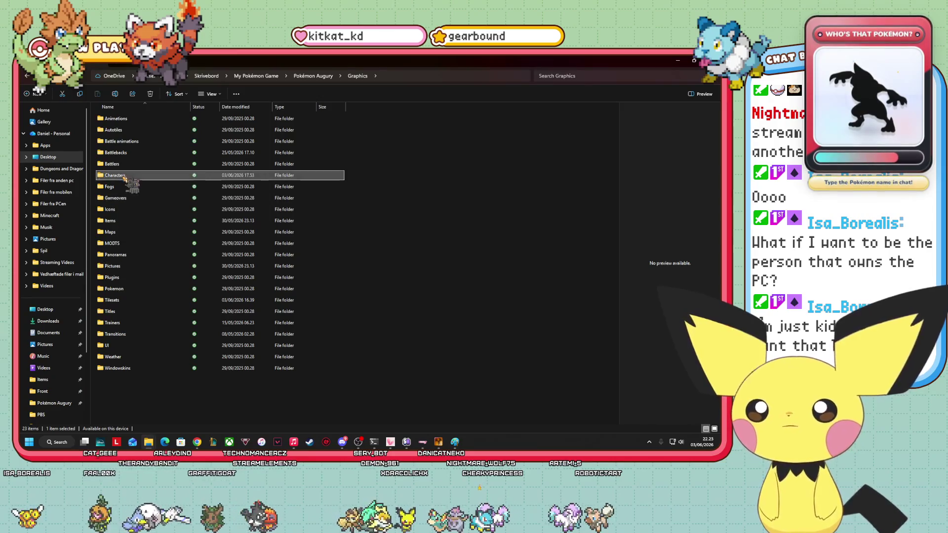
double_click(124, 177)
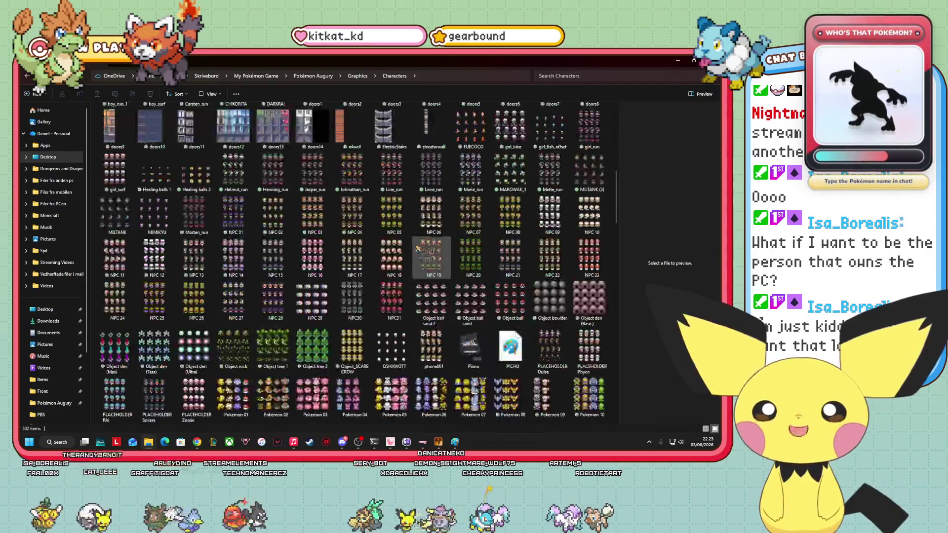
Browse the Characters sprite sheets and preview trainer_POKEKID.
scroll(424, 254, down, 3)
scroll(390, 291, down, 3)
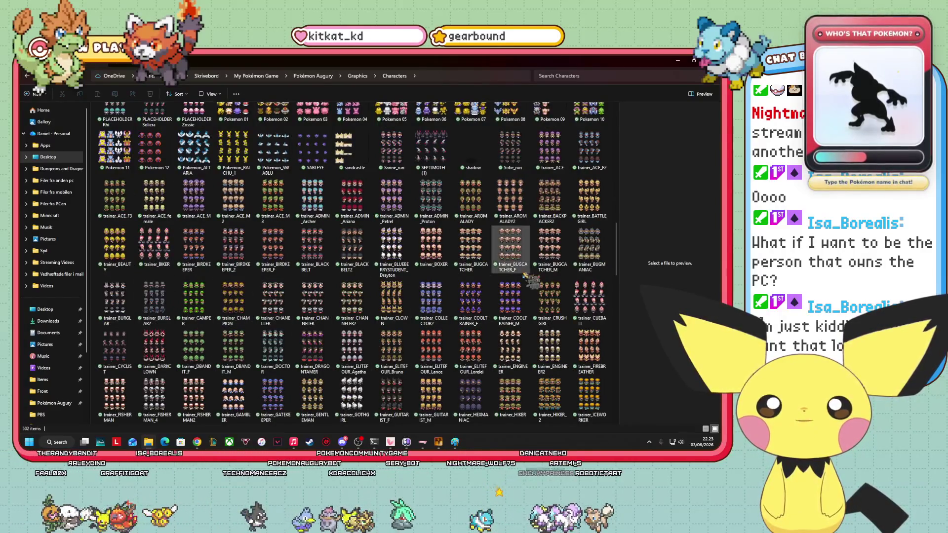
scroll(527, 278, down, 3)
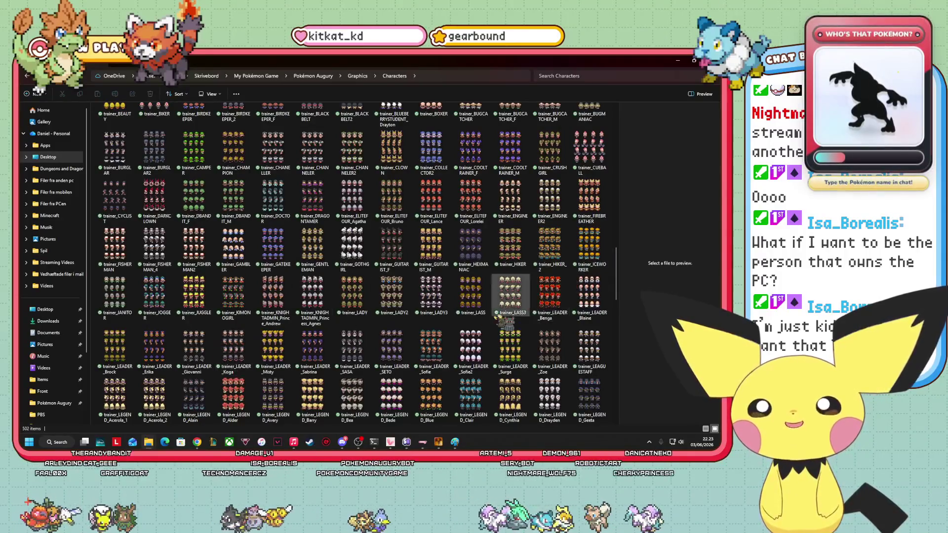
scroll(500, 320, down, 10)
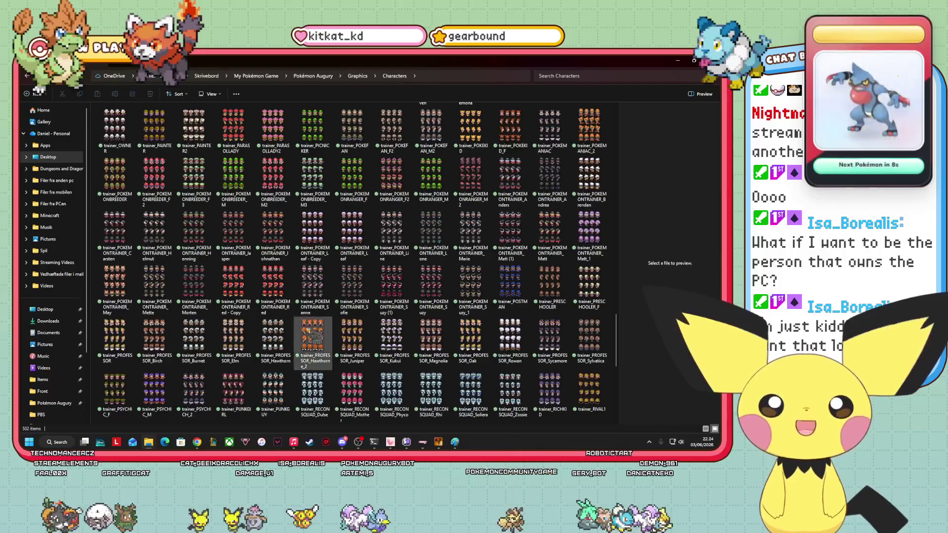
scroll(228, 425, down, 5)
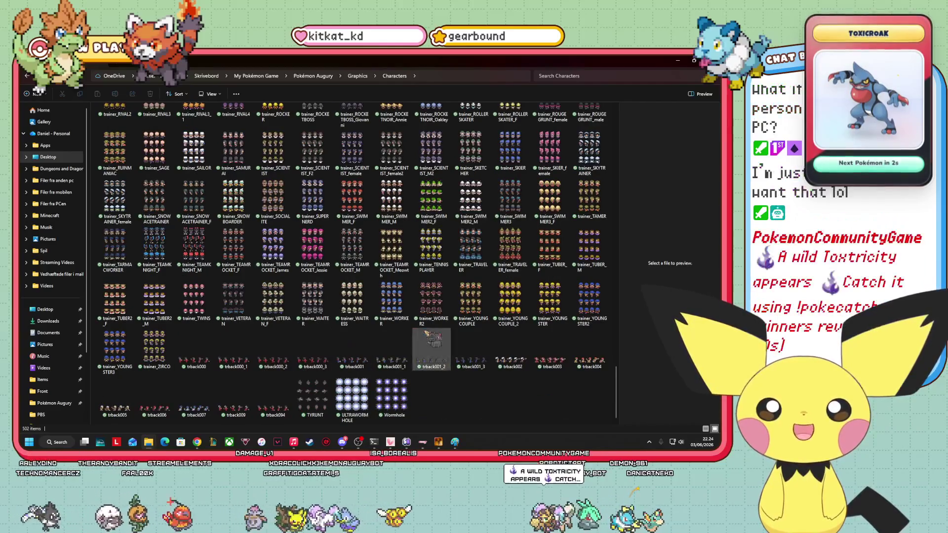
scroll(422, 306, up, 2)
drag(422, 306, 368, 321)
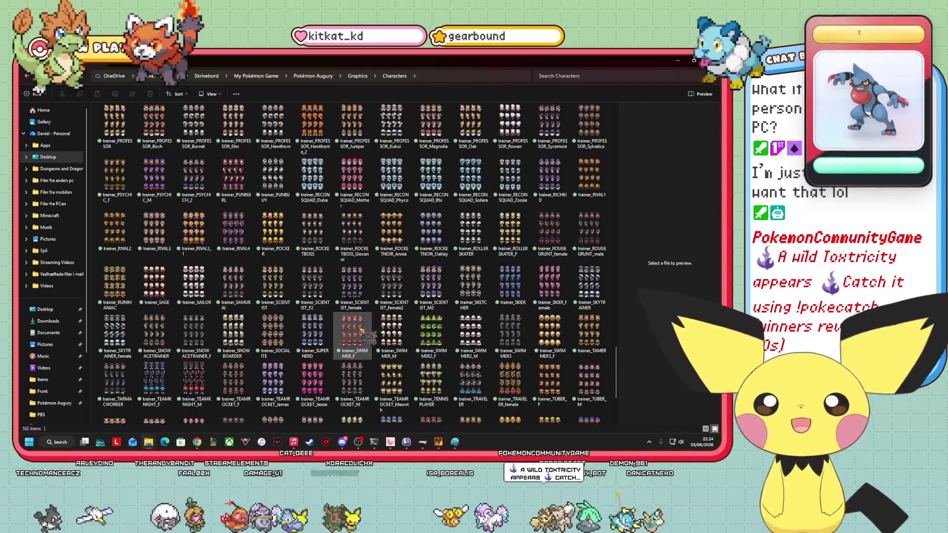
scroll(402, 356, down, 3)
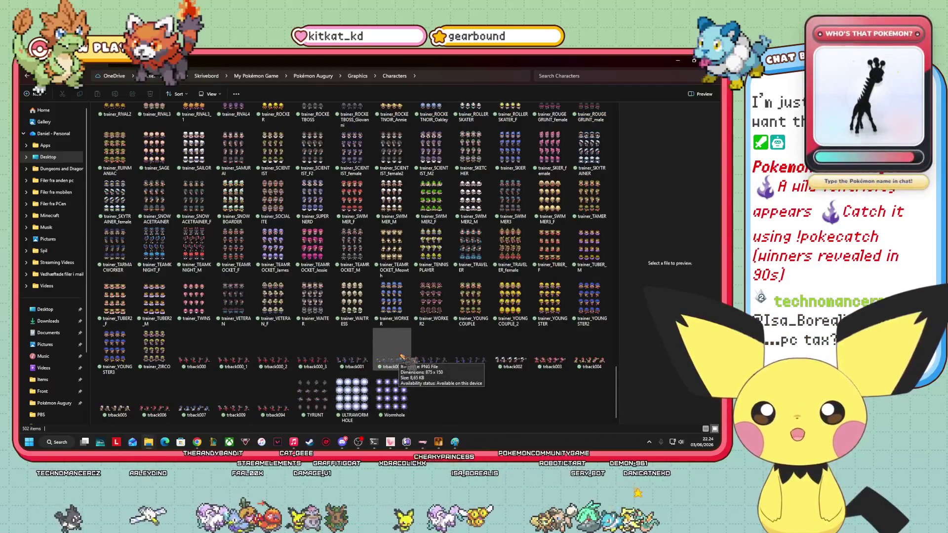
scroll(339, 349, up, 3)
scroll(311, 340, up, 3)
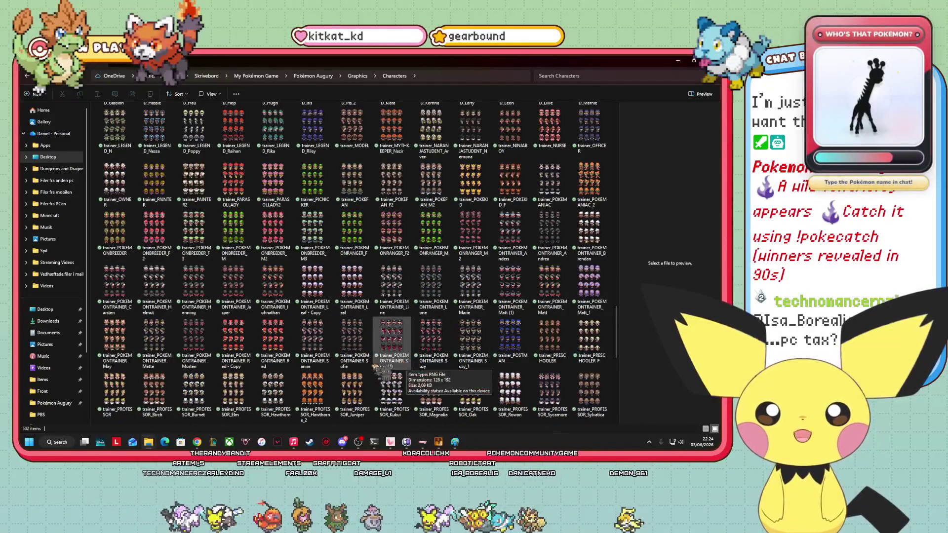
scroll(361, 372, up, 3)
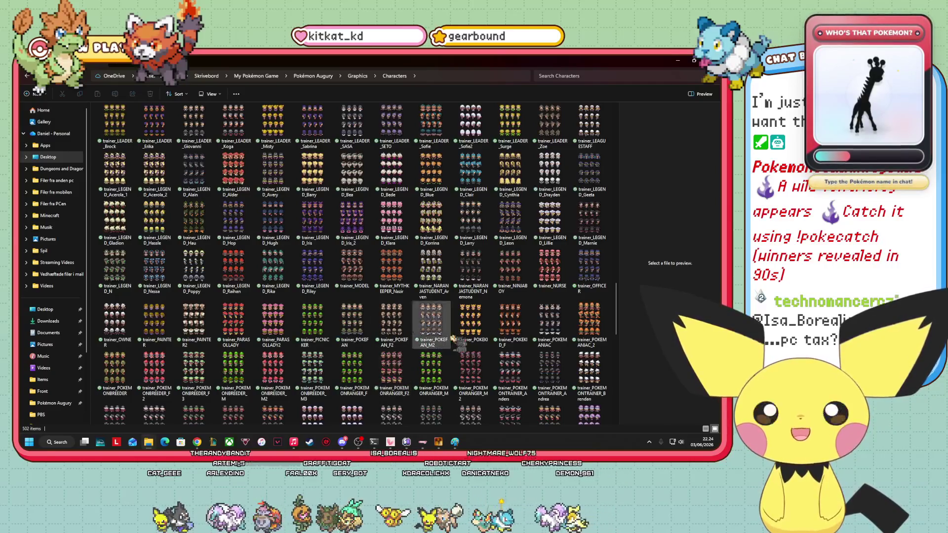
click(472, 324)
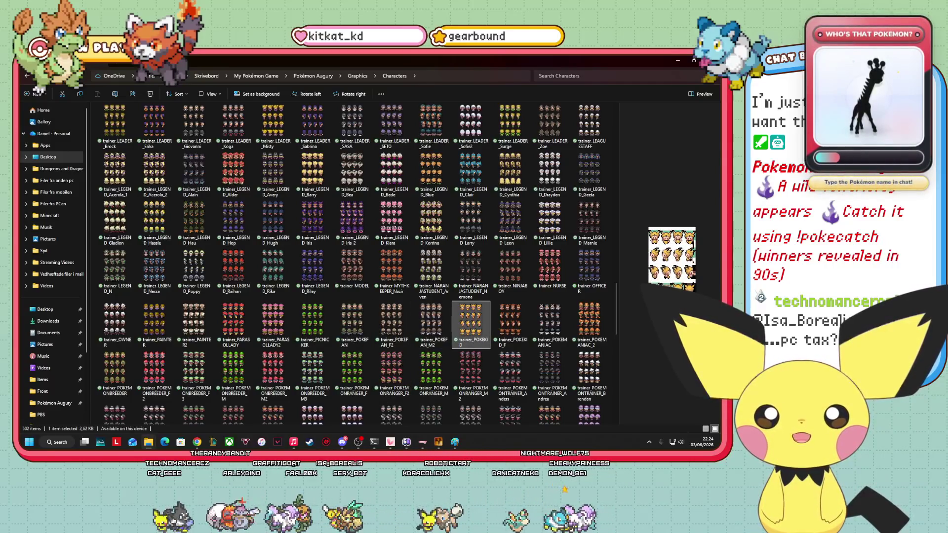
double_click(471, 323)
drag(662, 426, 680, 427)
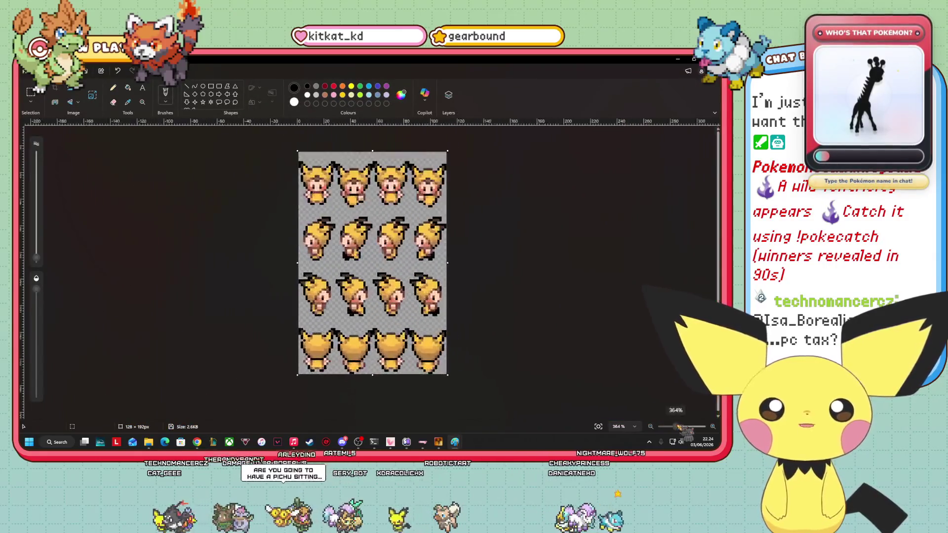
scroll(508, 303, up, 1)
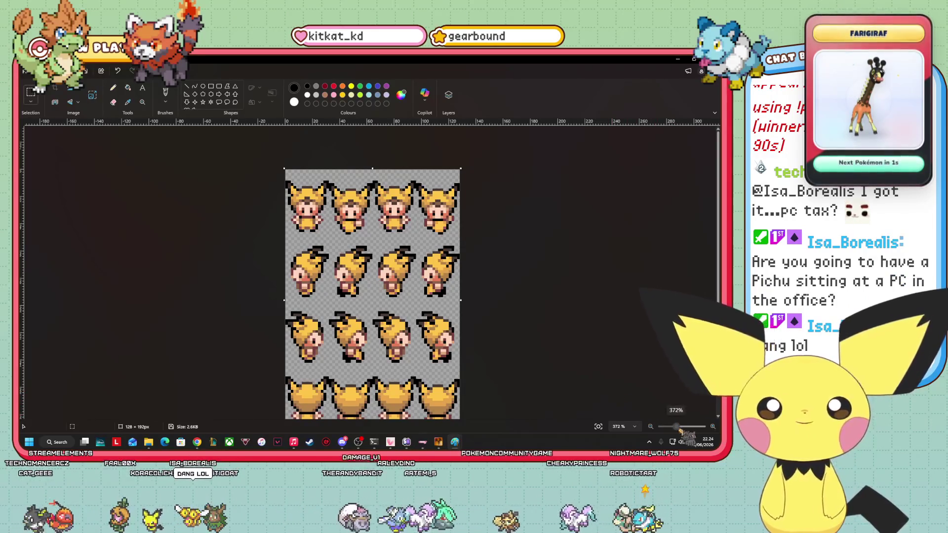
key(alt+F4)
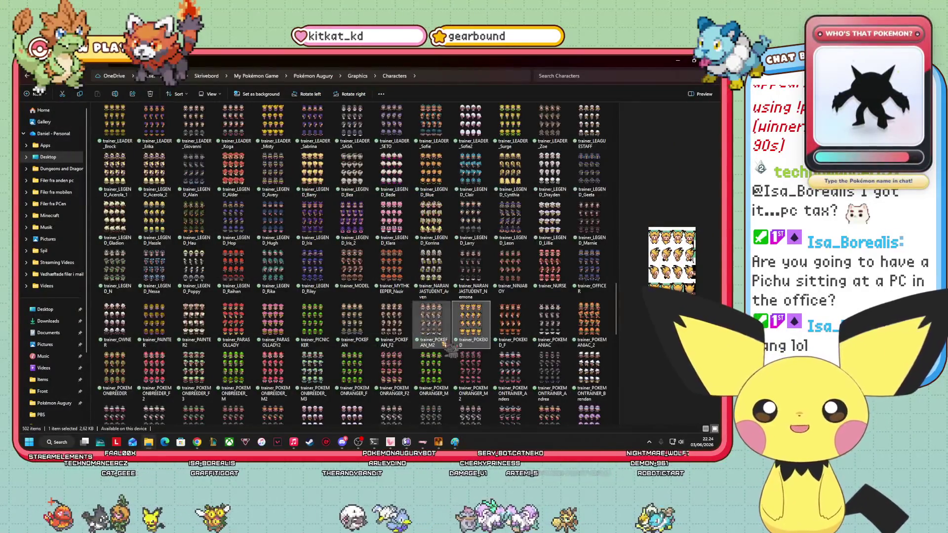
click(674, 441)
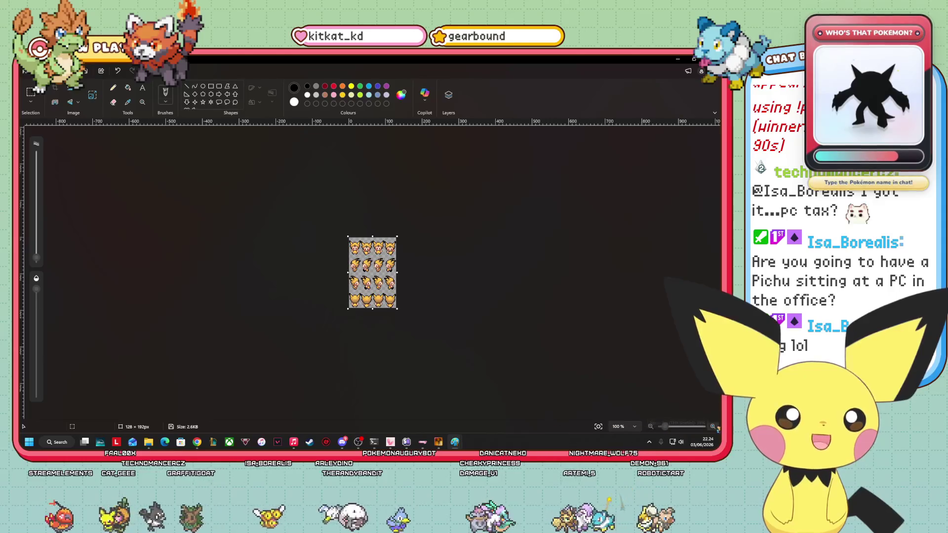
drag(666, 426, 676, 426)
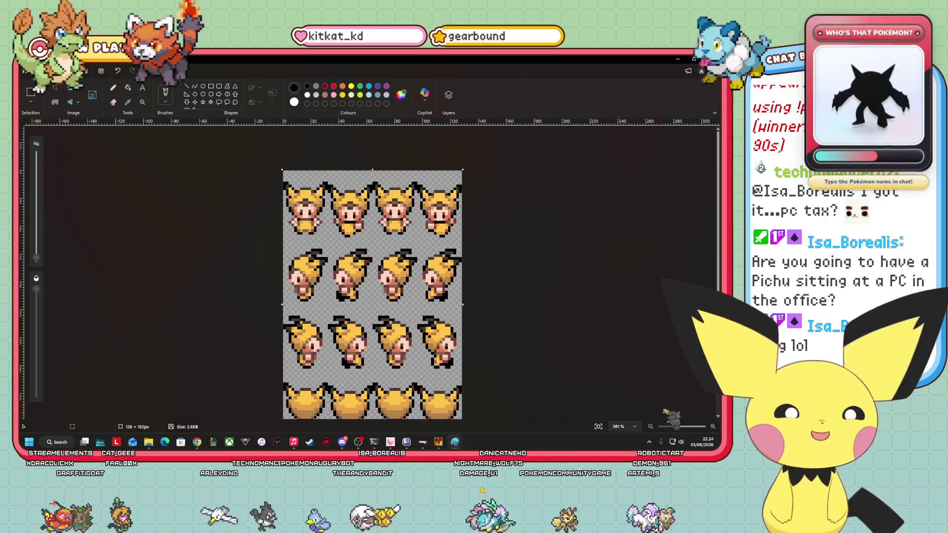
drag(676, 426, 684, 426)
scroll(372, 277, up, 2)
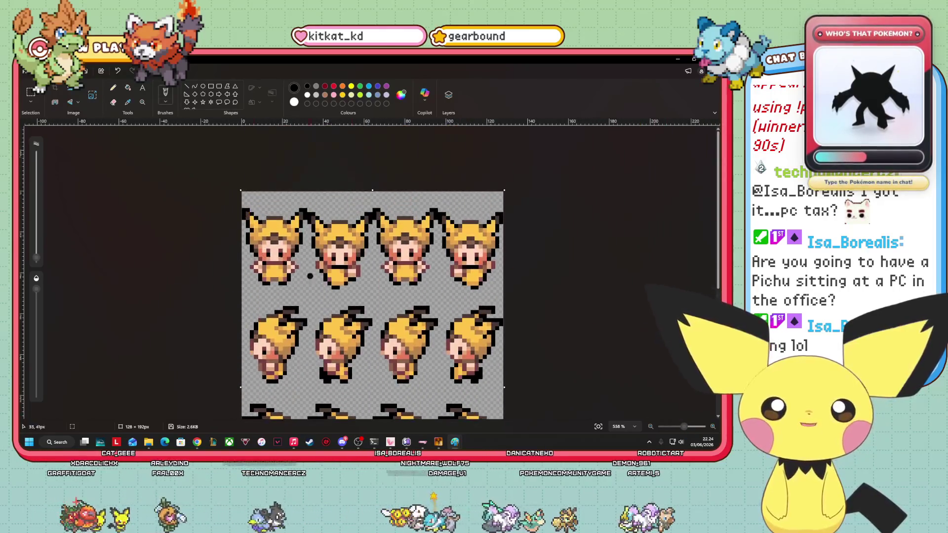
key(alt+Tab)
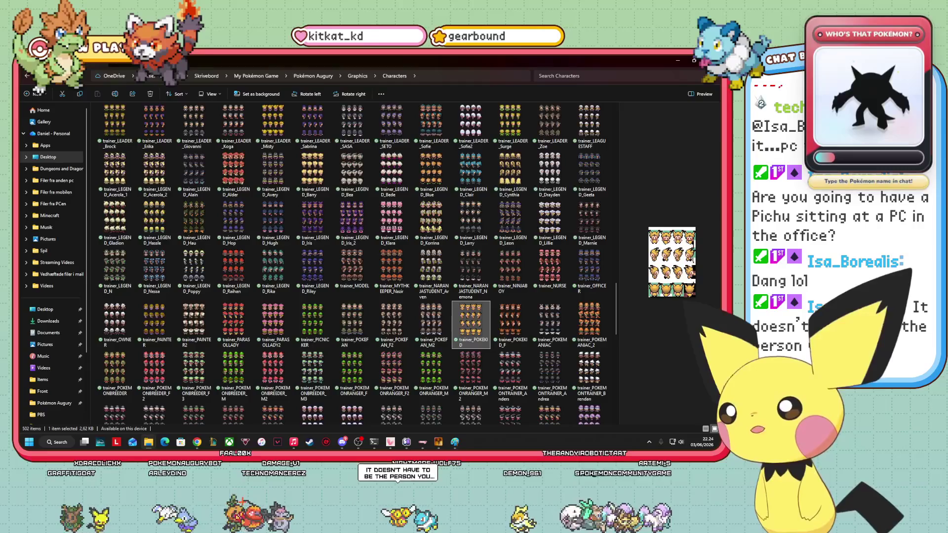
scroll(431, 371, up, 5)
scroll(431, 370, up, 5)
scroll(431, 370, up, 5)
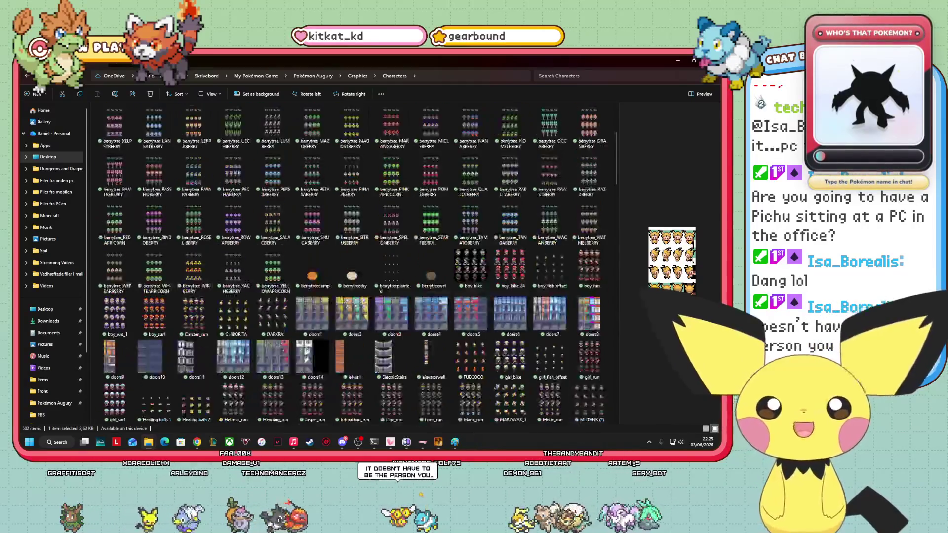